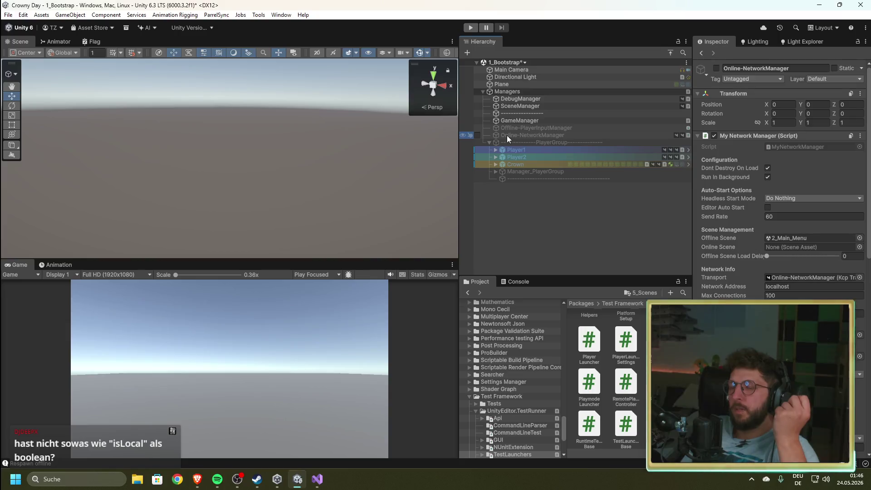
Step: Enable Play Online on the GameManager, run the game in play mode, and show the Console
click(767, 169)
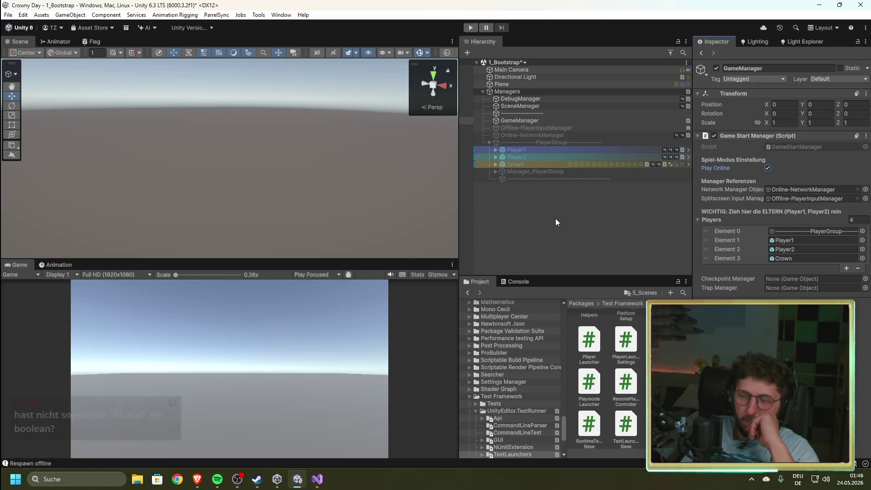
click(470, 29)
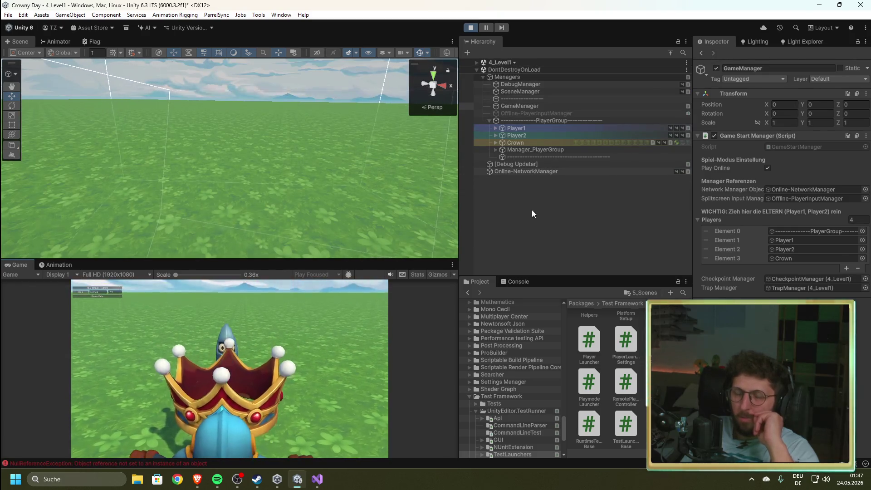
click(519, 281)
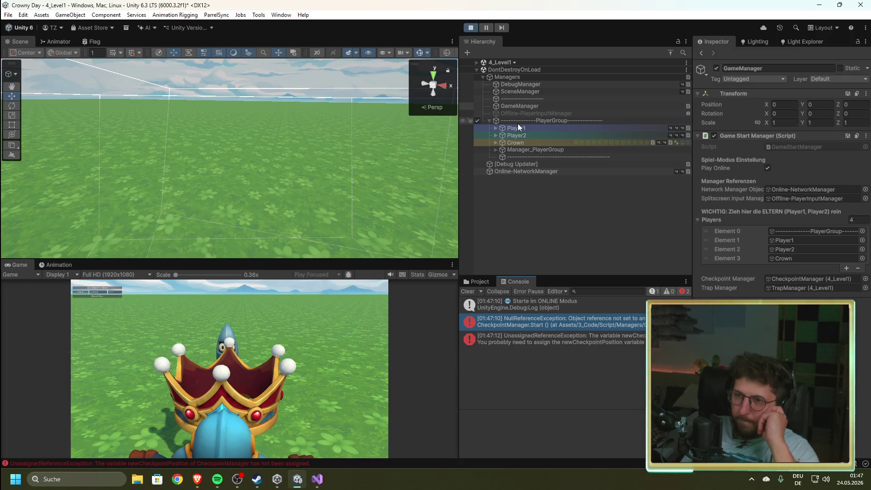
Step: Expand 4_Level1 and LevelManager, and select the UnassignedReferenceException in the Console
click(477, 62)
click(483, 84)
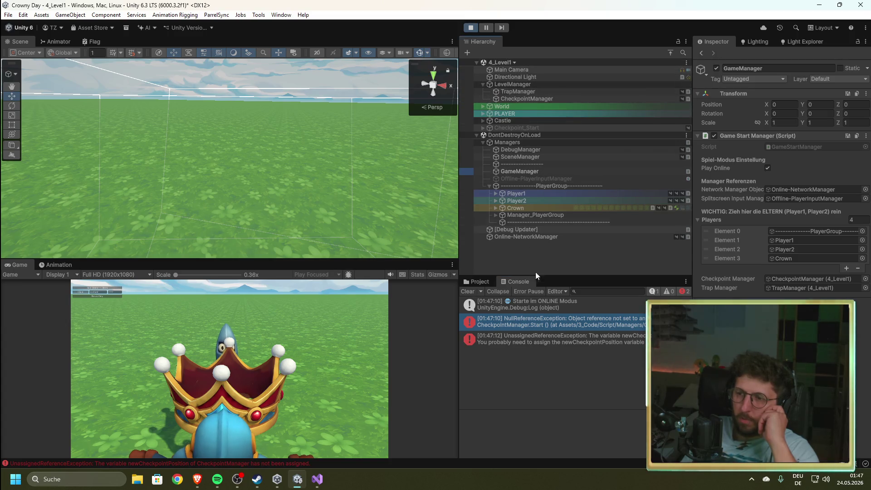
click(641, 340)
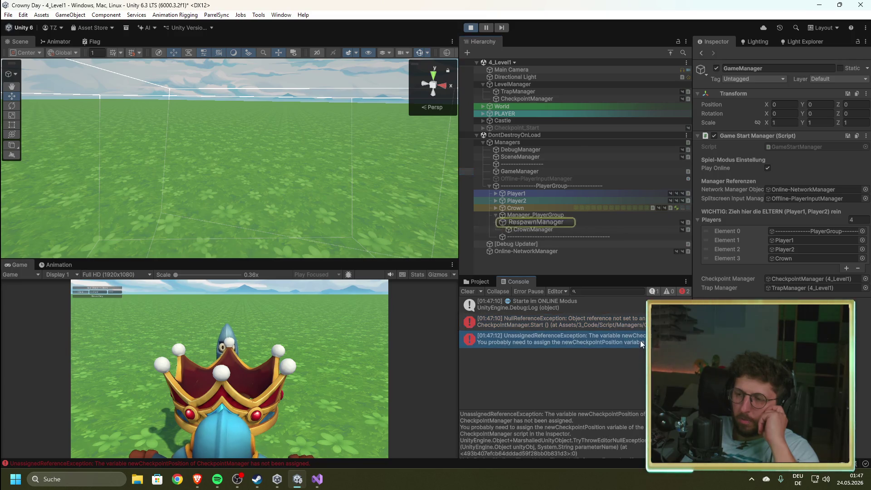
Step: Inspect RespawnManager's references and open RespawnManager.cs line 170 from the stack trace
click(543, 222)
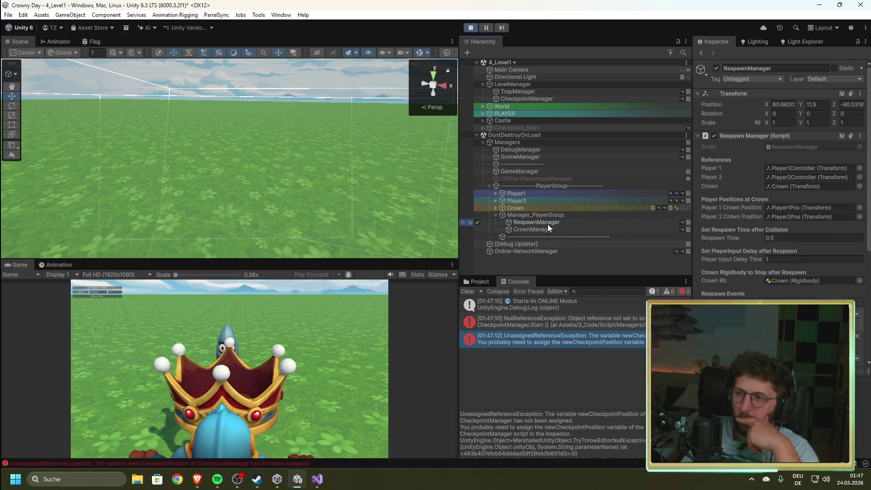
scroll(749, 258, down, 5)
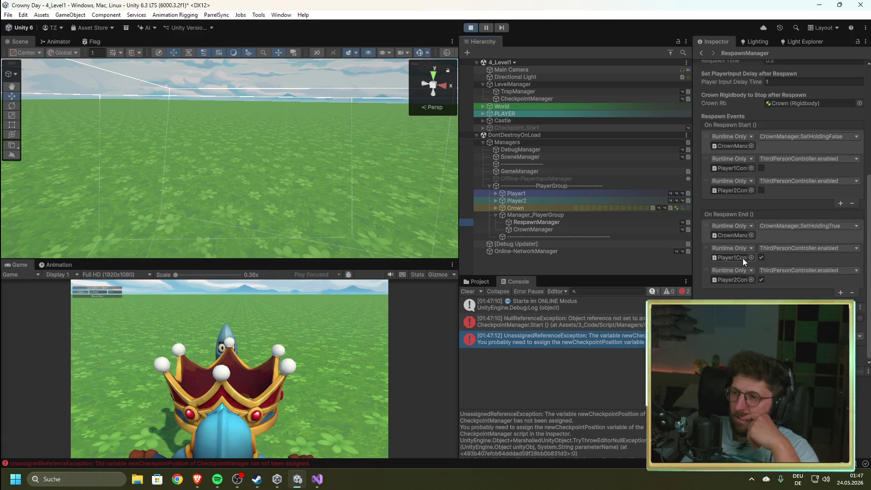
scroll(538, 425, down, 3)
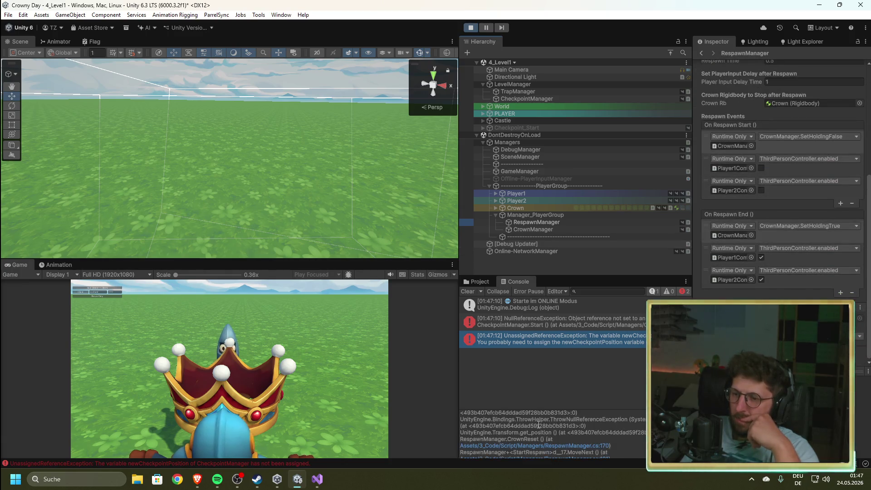
click(563, 447)
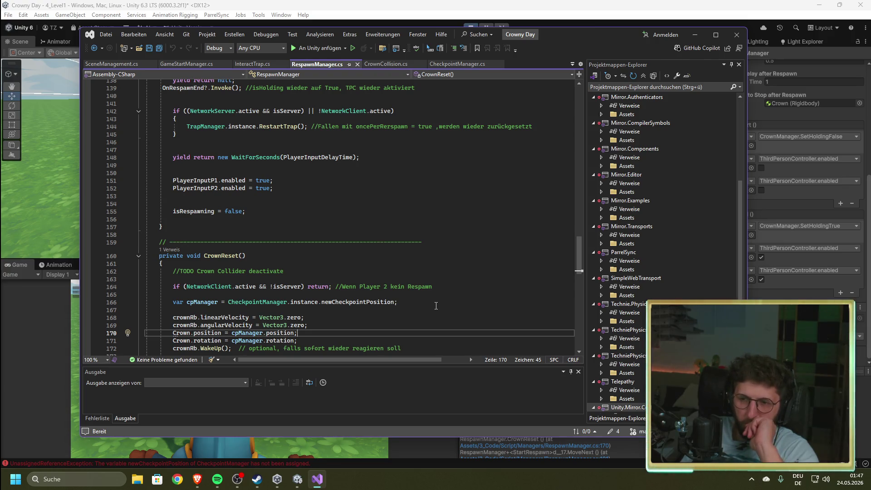
Step: Go back from Visual Studio to the Unity Editor
click(627, 6)
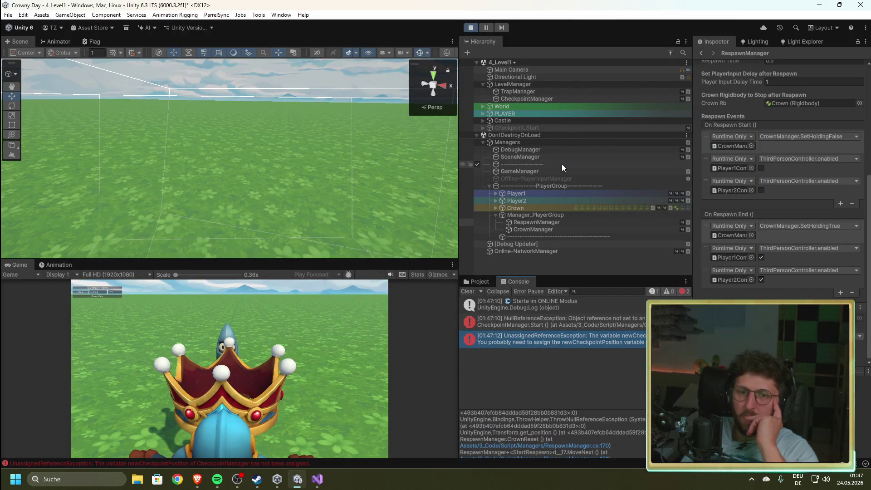
Step: Give the running Game view focus, then stop play mode
click(255, 336)
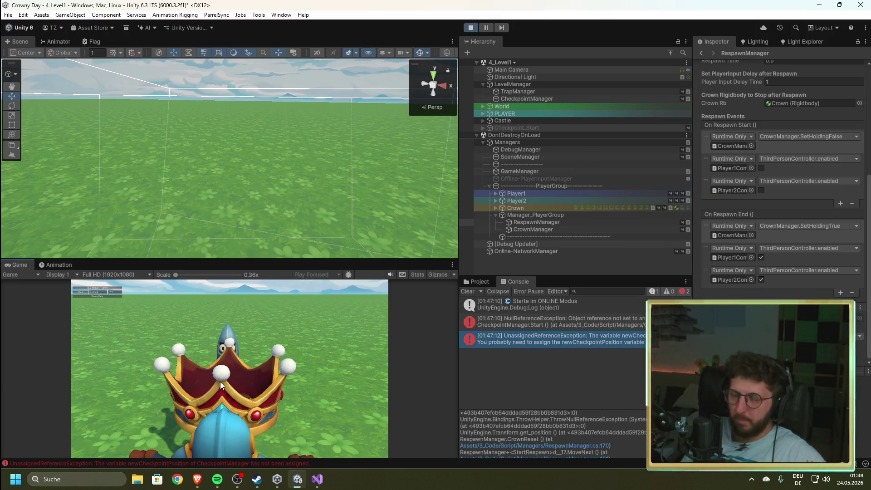
click(97, 291)
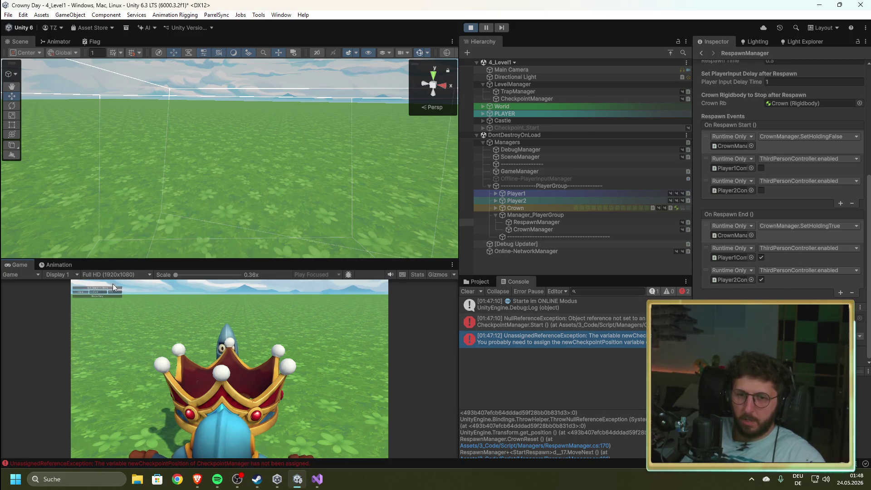
click(469, 28)
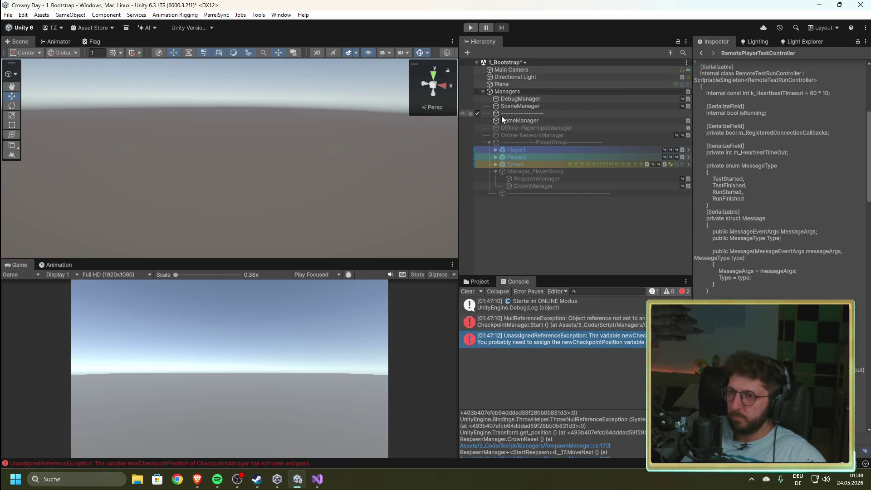
Step: Select GameManager and open the NullReferenceException's code, then return to Unity
click(522, 120)
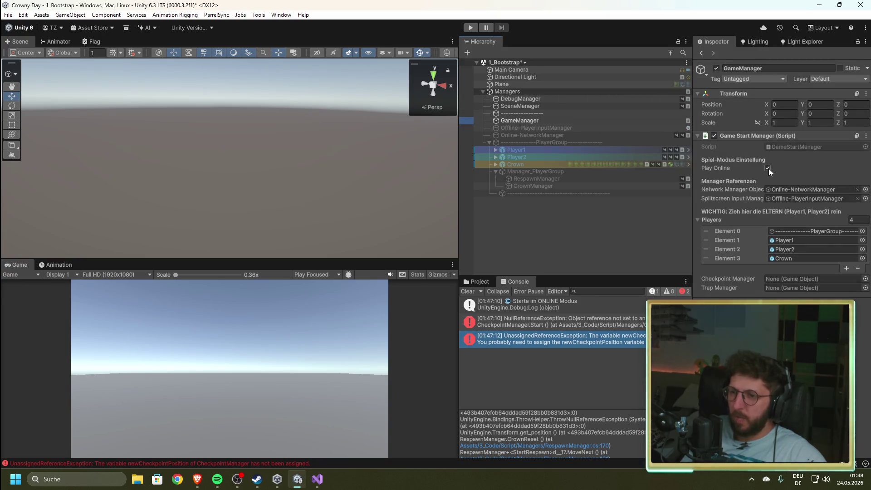
double_click(537, 325)
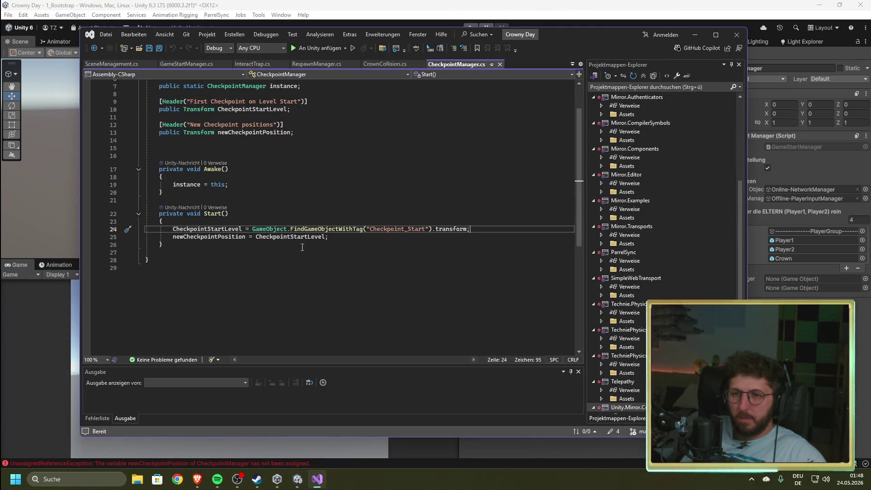
key(alt+Tab)
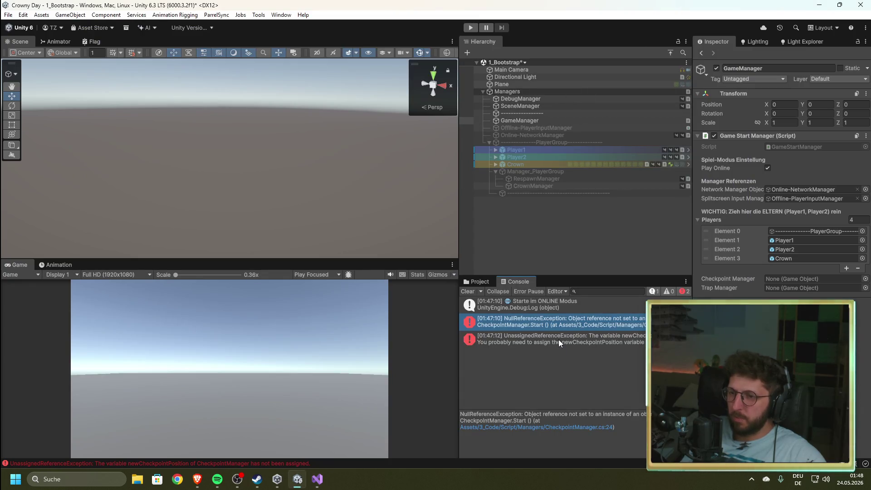
Step: Review the UnassignedReferenceException and RespawnManager's fields, then jump to RespawnManager.cs line 170 in CrownReset
click(559, 339)
click(551, 179)
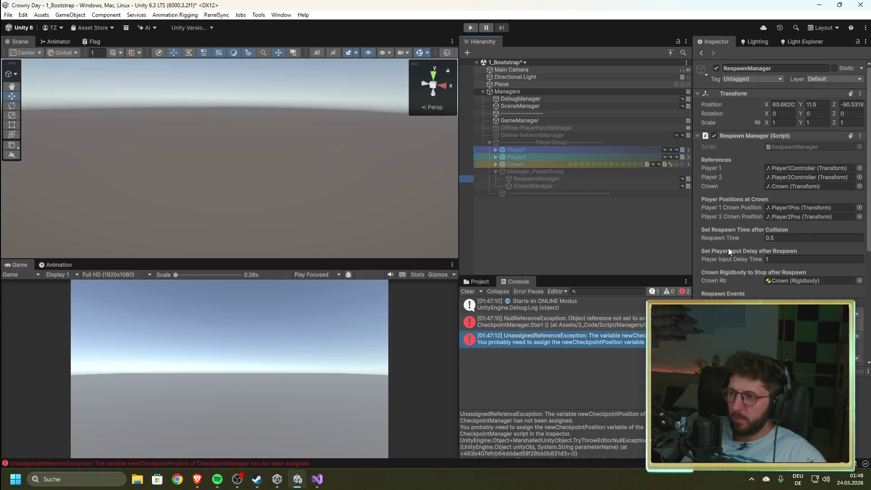
scroll(729, 250, down, 3)
scroll(729, 248, down, 5)
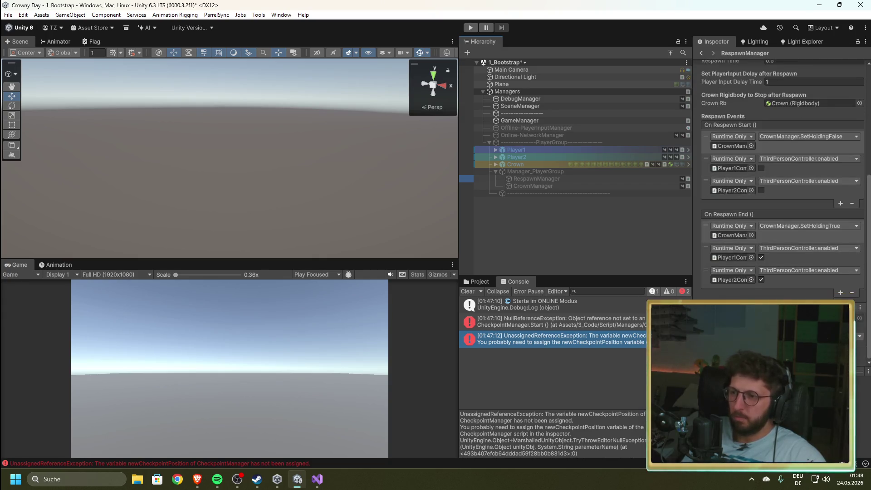
scroll(551, 432, down, 2)
scroll(551, 432, down, 2)
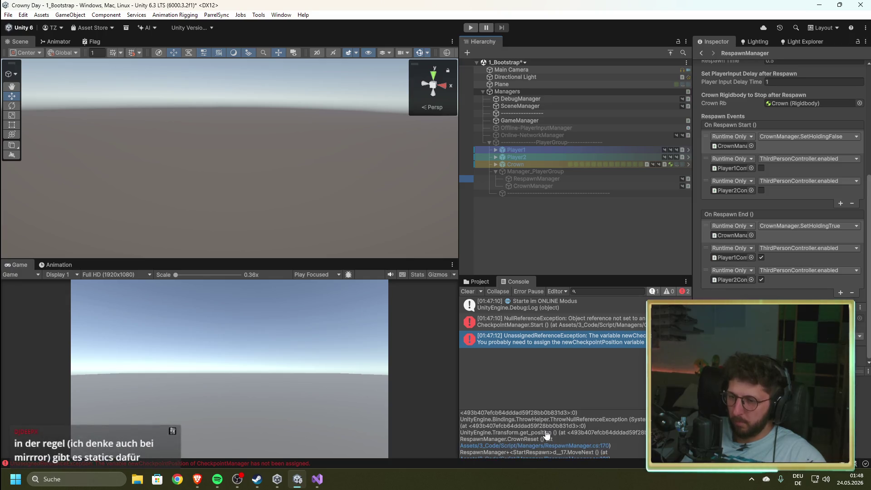
click(572, 432)
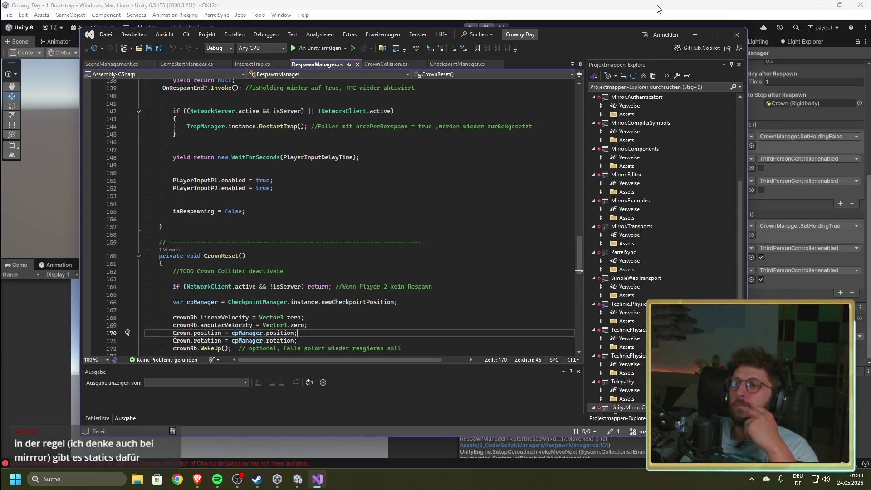
Step: Switch to CheckpointManager.cs in Visual Studio, then return to Unity
click(471, 65)
key(alt+Tab)
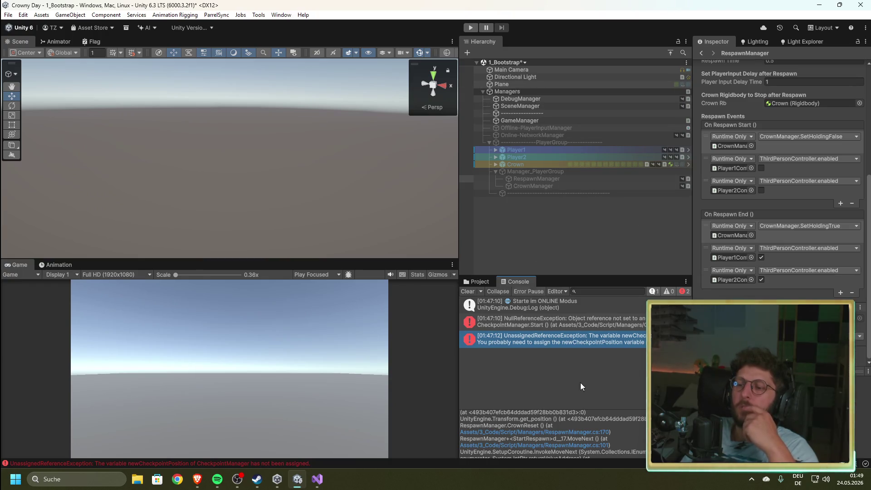
Step: Open the 4_Level1 scene from Assets/5_Scenes without saving 1_Bootstrap
click(471, 283)
scroll(516, 339, down, 5)
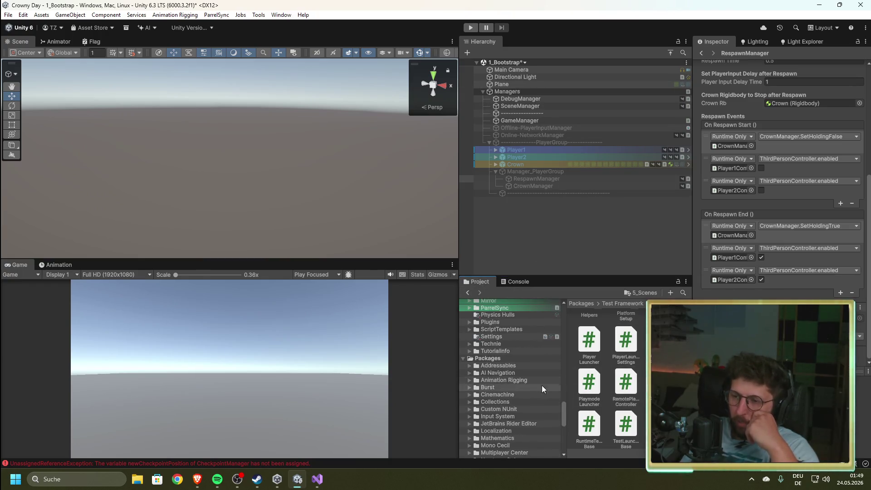
click(630, 295)
click(662, 340)
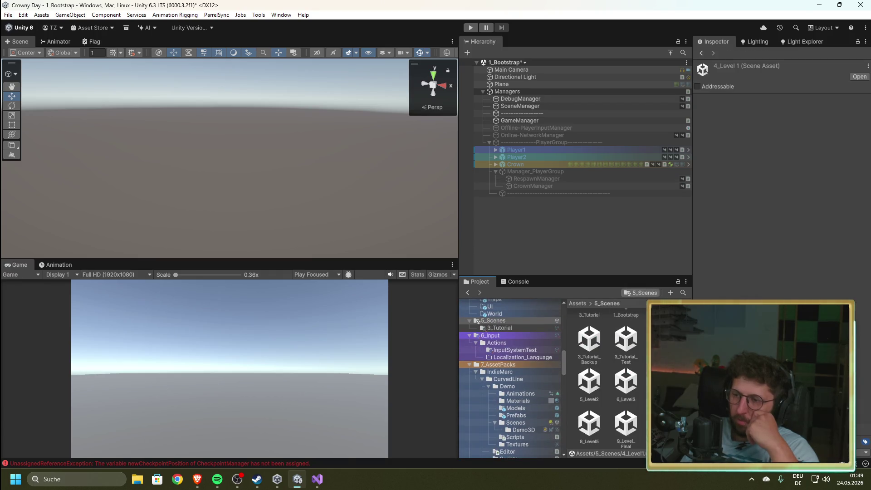
double_click(662, 341)
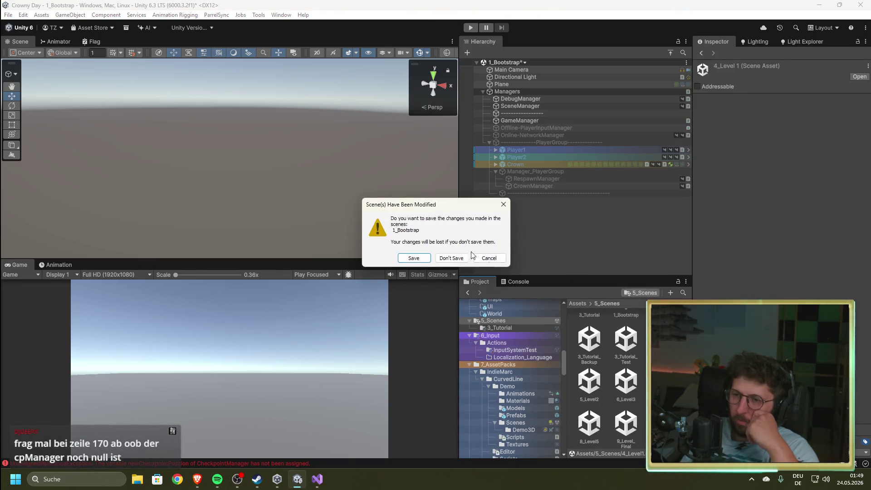
click(452, 258)
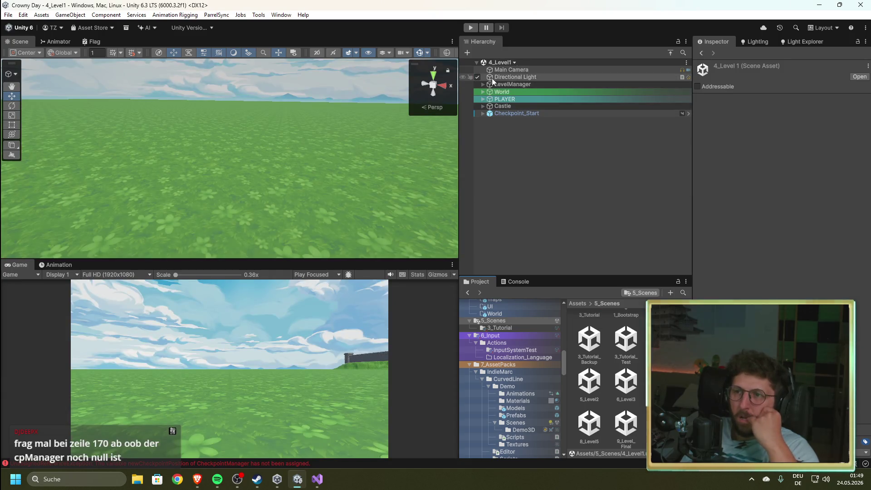
Step: Inspect the CheckpointManager's checkpoint references, then reopen the 1_Bootstrap scene
click(482, 84)
click(505, 98)
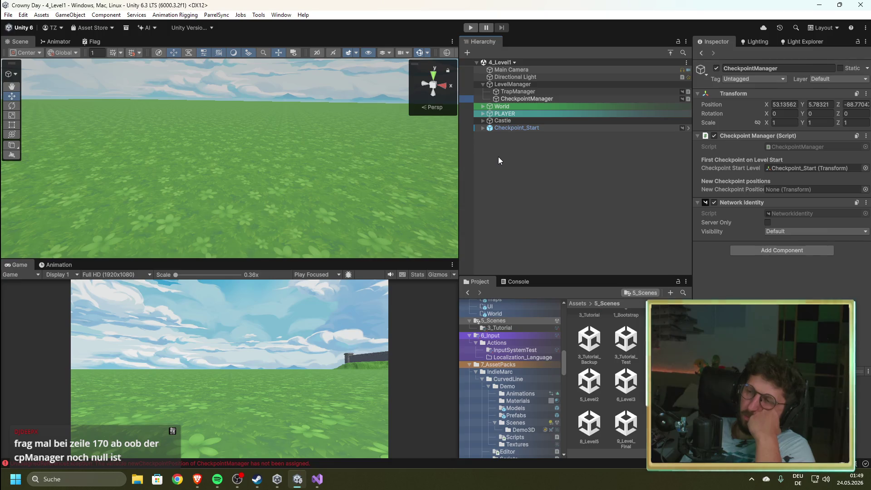
scroll(591, 358, up, 1)
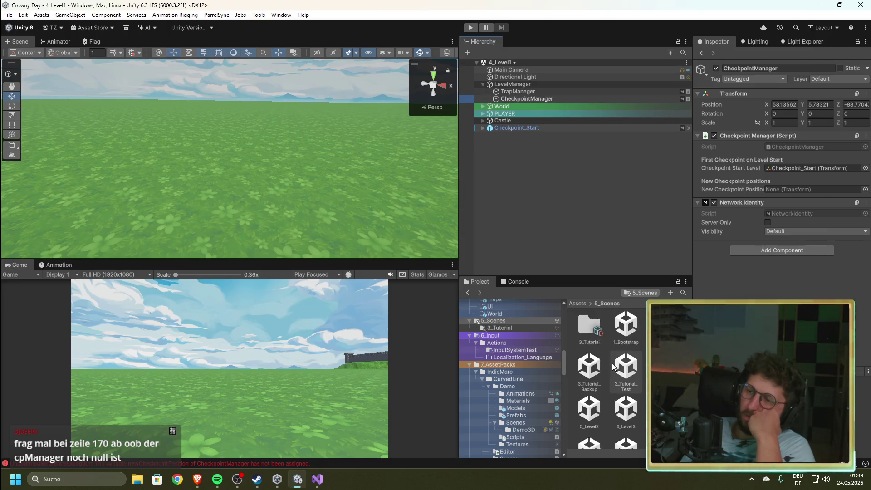
double_click(626, 329)
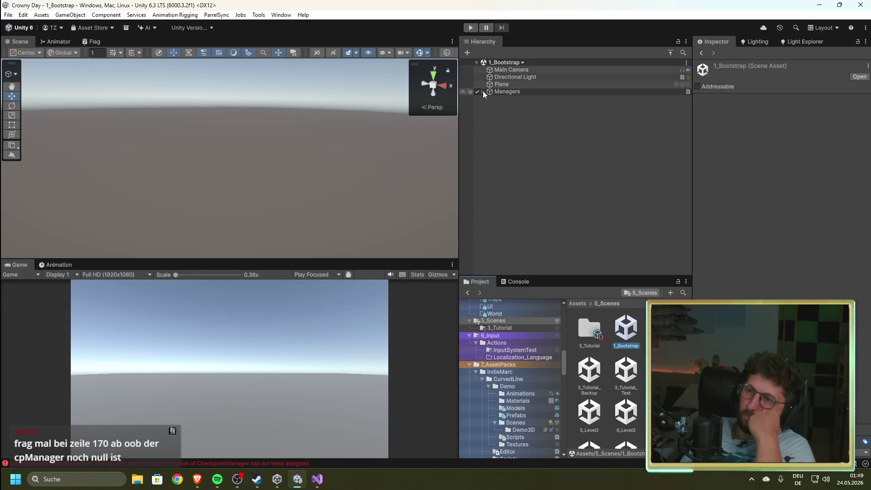
Step: Enable Play Online on the bootstrap GameManager, start play, and expand 4_Level1 in the Hierarchy
click(483, 91)
click(502, 121)
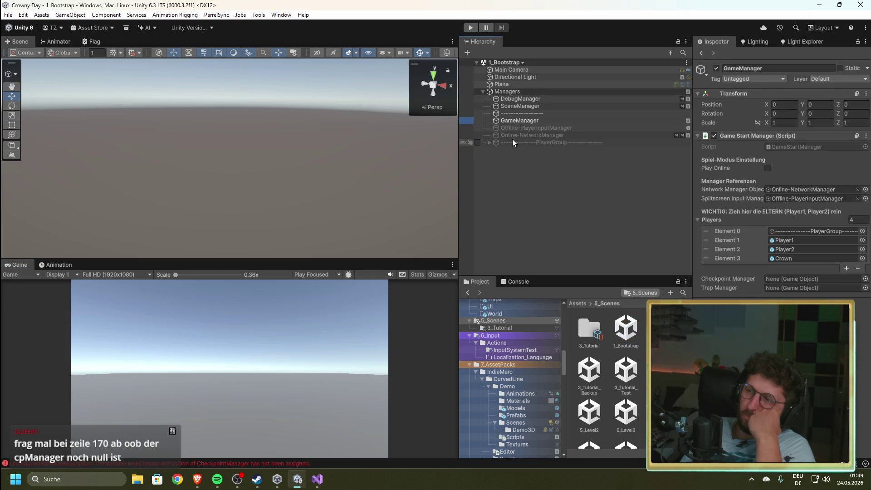
click(768, 168)
click(471, 27)
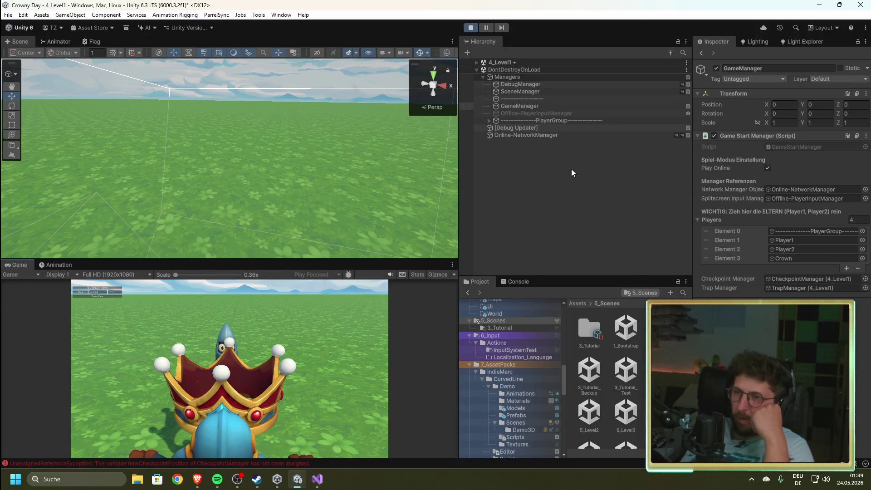
click(477, 62)
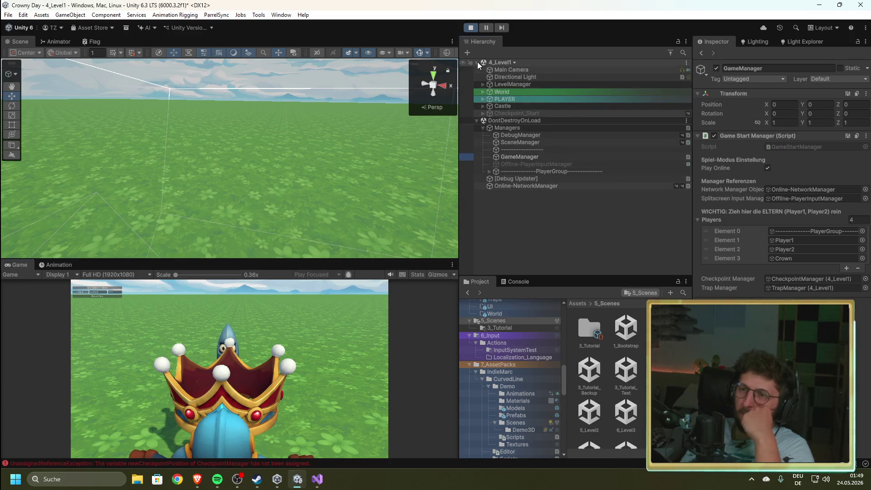
Step: Inspect CheckpointManager's empty New Checkpoint Position and Checkpoint_Start, then stop play mode
click(483, 85)
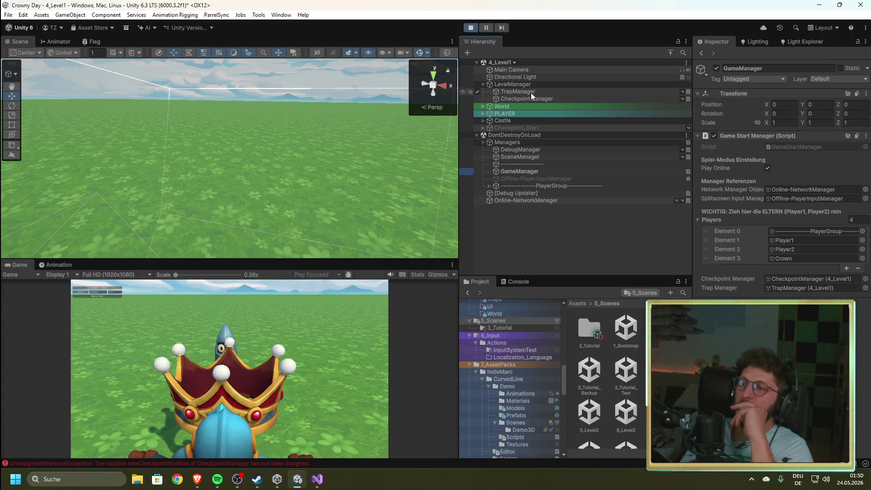
click(534, 98)
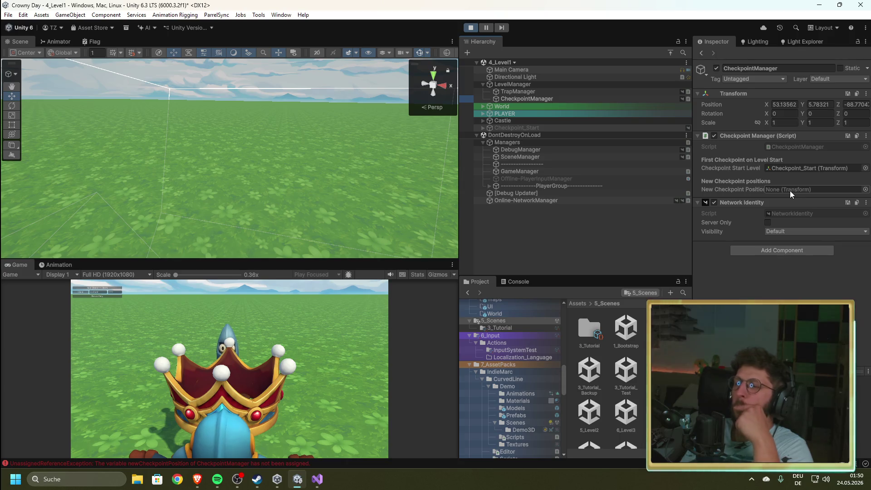
click(508, 129)
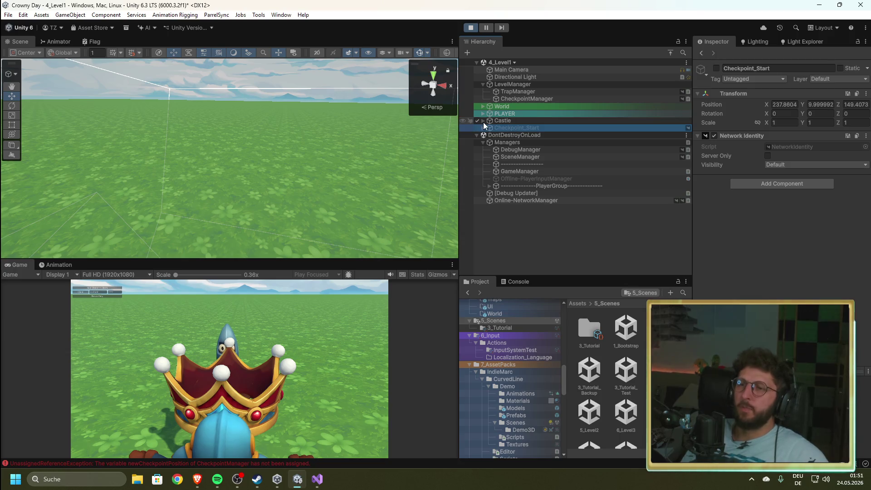
click(470, 28)
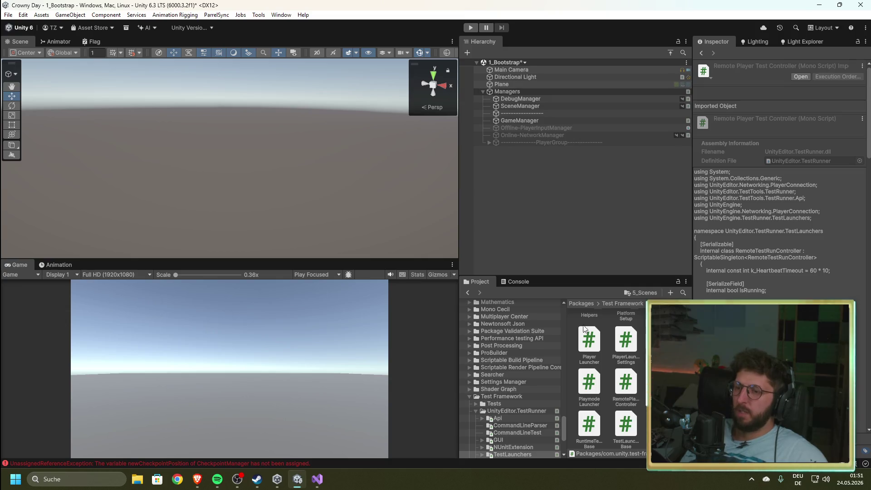
Step: Open 4_Level1 without saving and check Checkpoint_Start's Network Identity component options
click(640, 293)
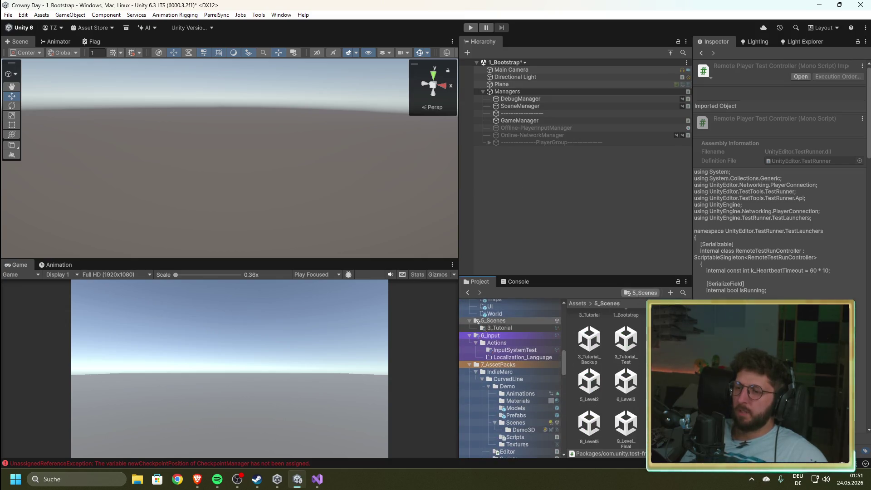
click(450, 257)
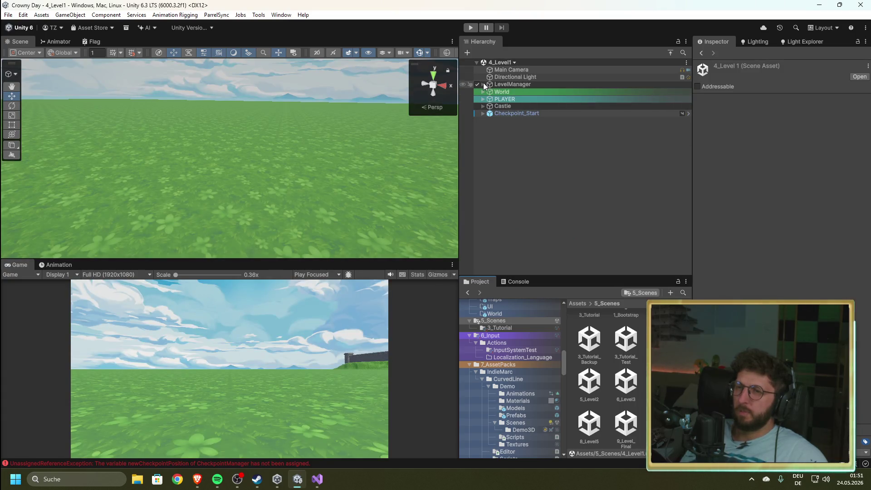
click(495, 114)
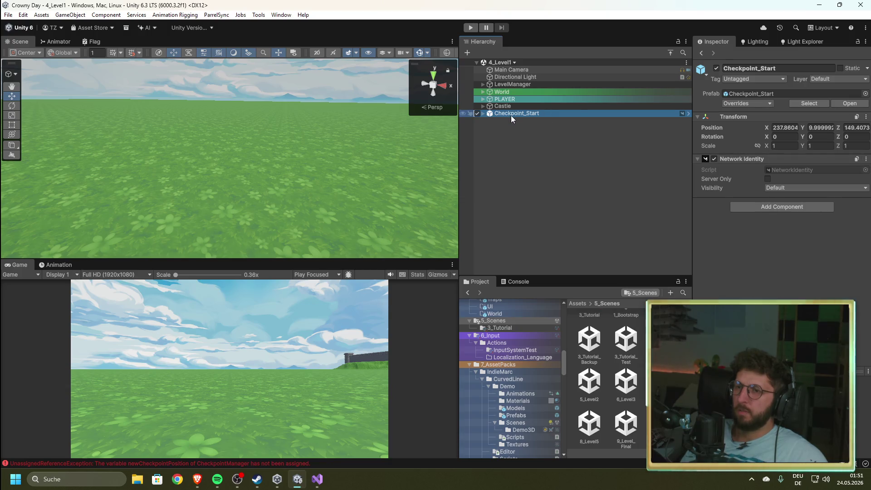
click(865, 160)
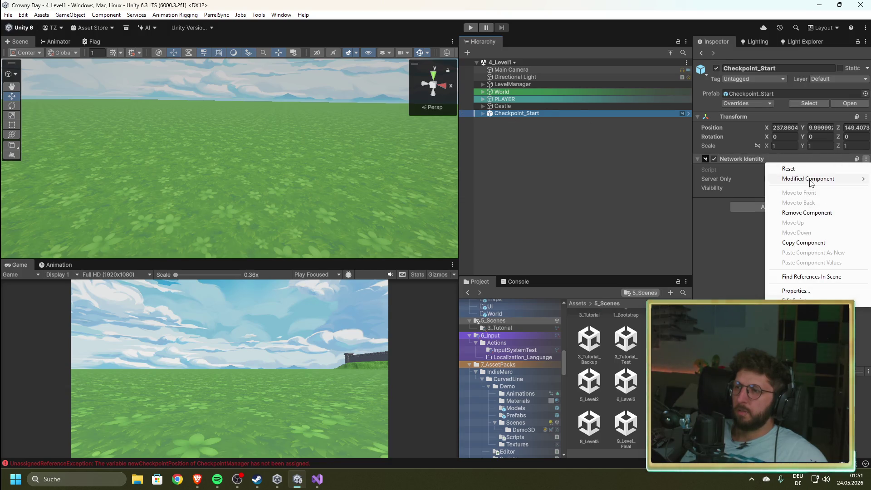
click(551, 165)
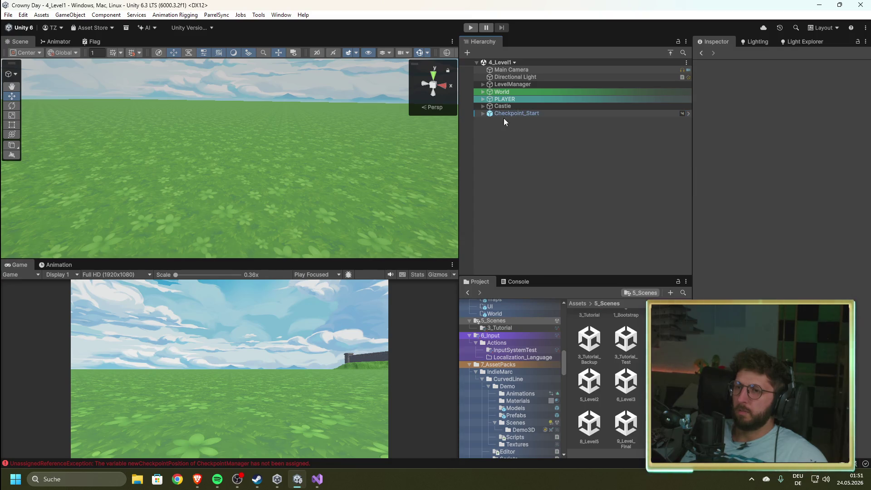
scroll(524, 399, up, 5)
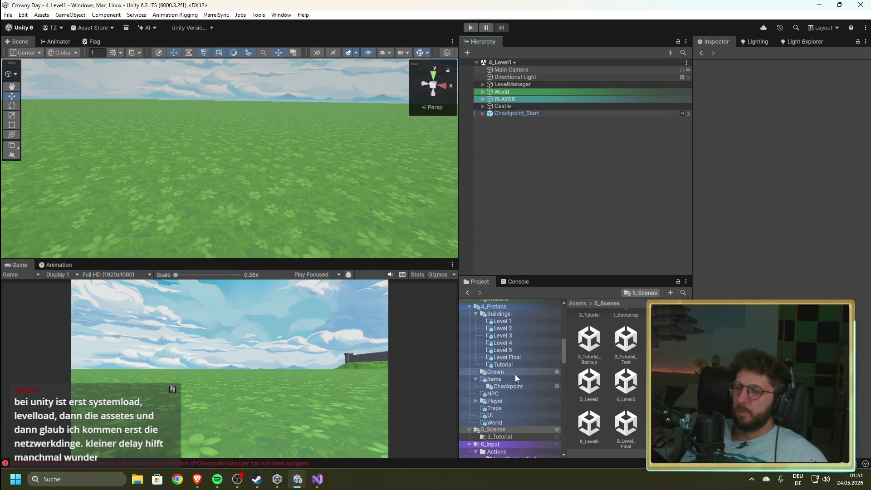
Step: Remove Network Identity from the Checkpoint_Start prefab in Items, then return to the level
click(513, 386)
click(689, 114)
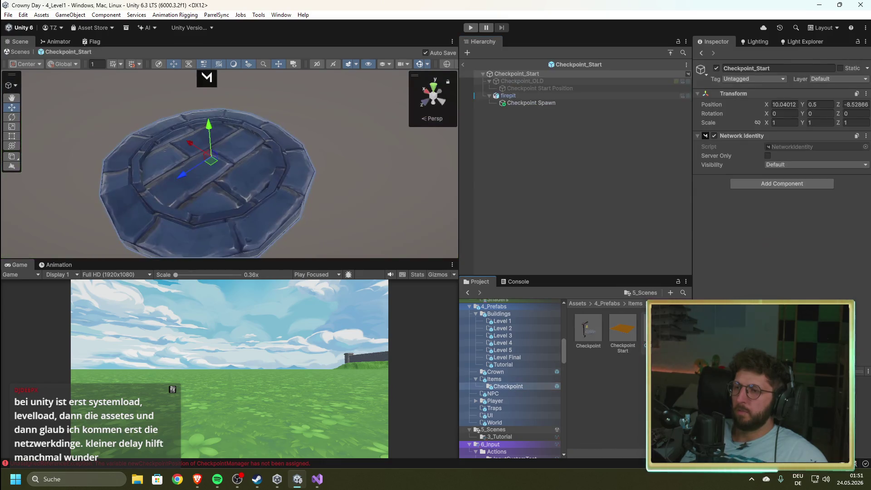
right_click(783, 138)
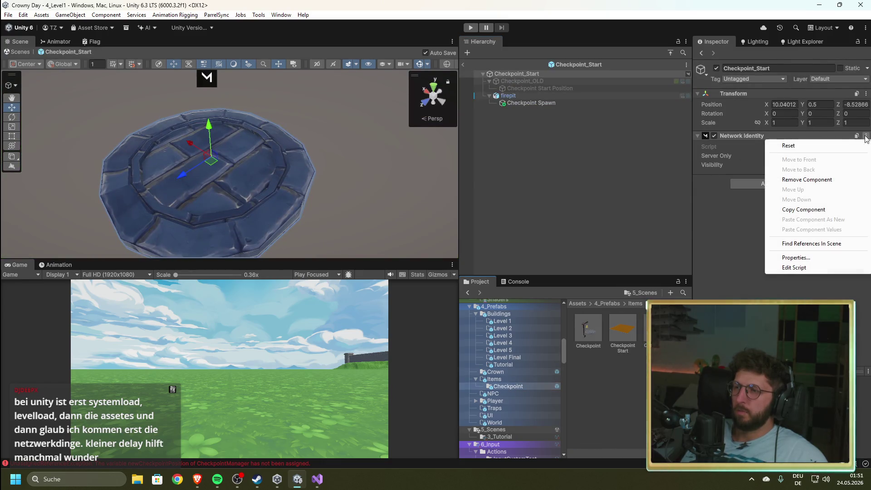
click(818, 181)
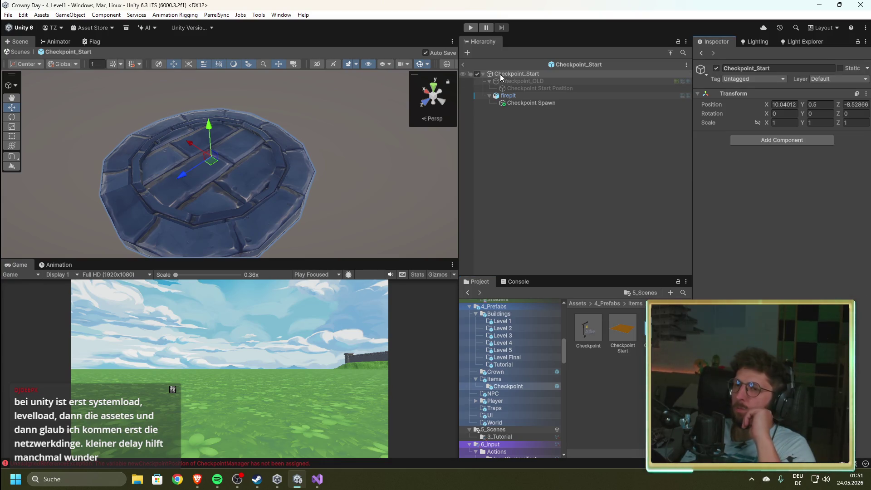
click(464, 64)
click(511, 112)
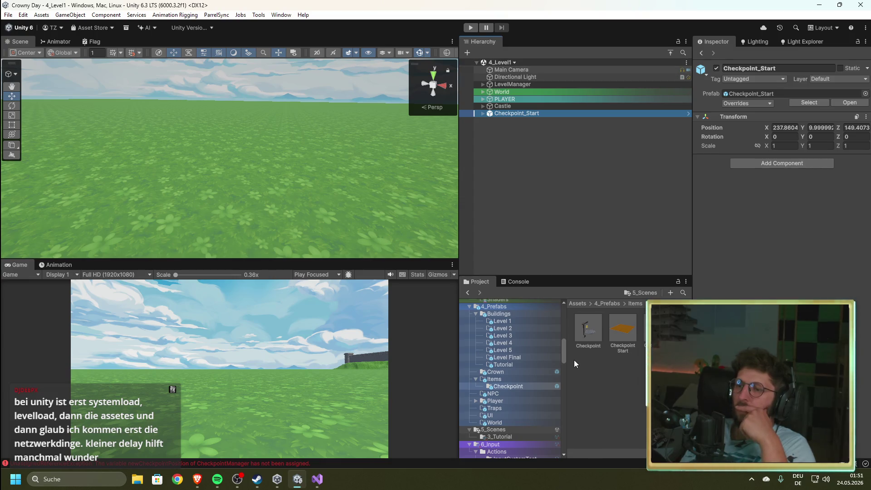
click(641, 293)
Step: Open the 1_Bootstrap scene and enable Play Online on its GameManager
click(627, 326)
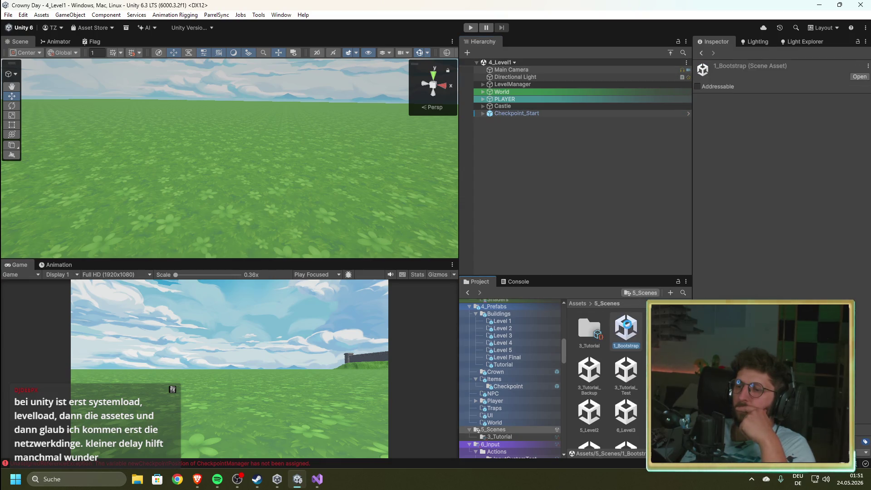
double_click(626, 327)
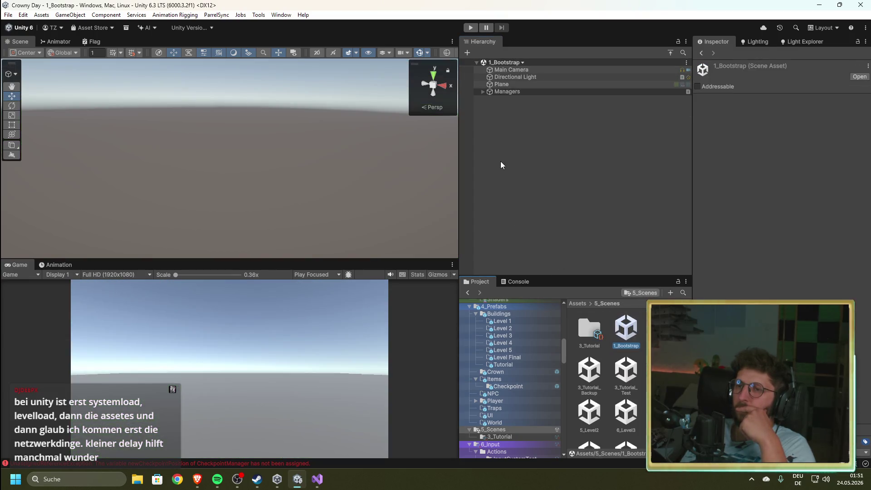
click(484, 92)
click(519, 119)
click(768, 168)
Step: Run the game, confirm the Console shows no checkpoint error, then stop play mode
key(ctrl+p)
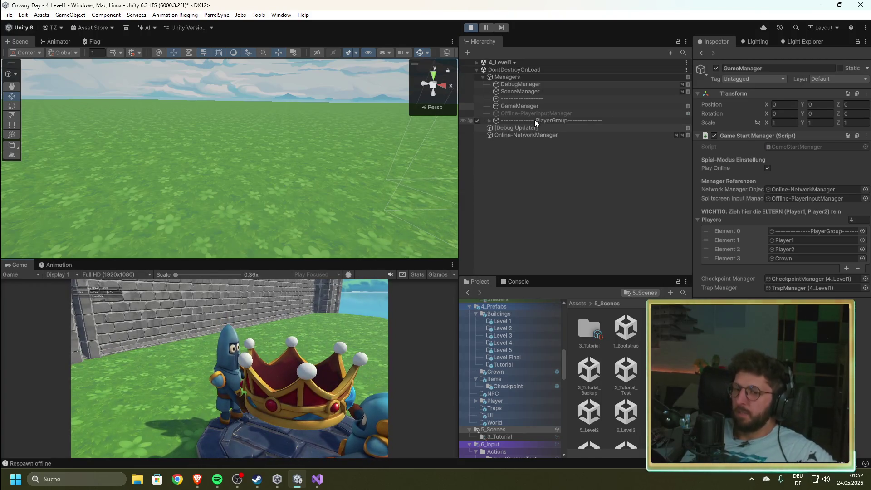
click(517, 281)
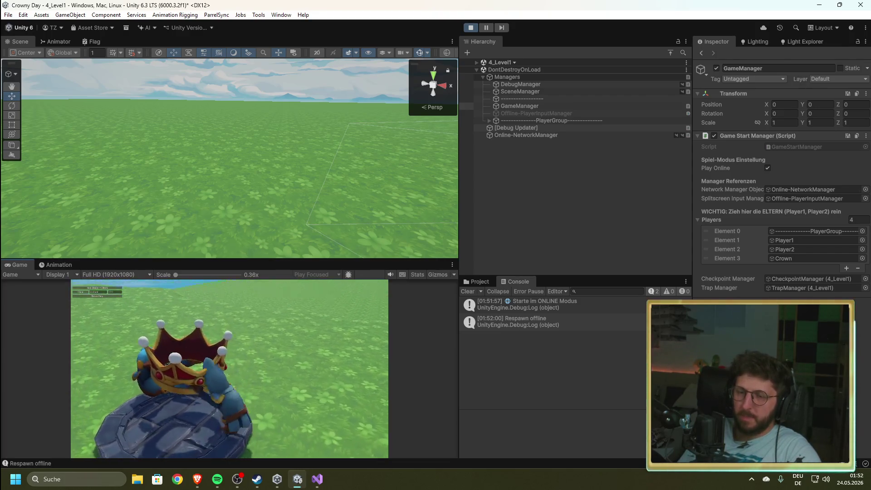
click(472, 27)
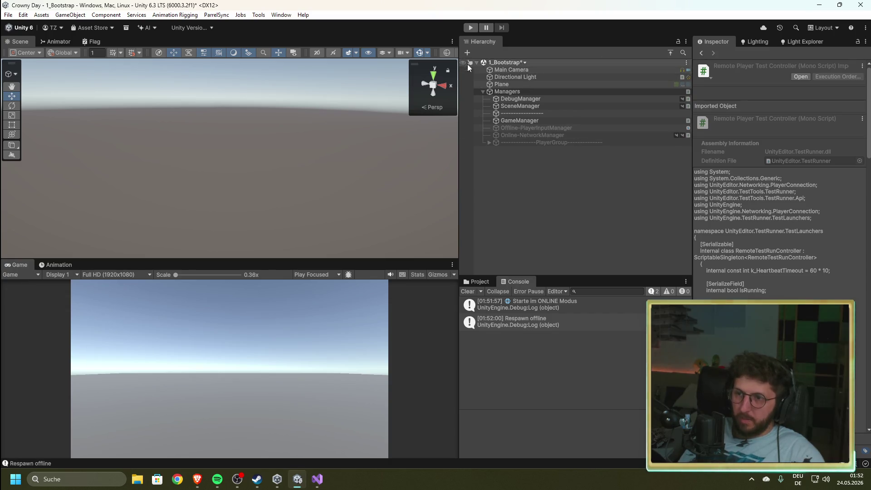
Step: Open the 3_Tutorial_Backup scene, discarding unsaved changes to the current scene
click(478, 283)
double_click(590, 370)
click(451, 257)
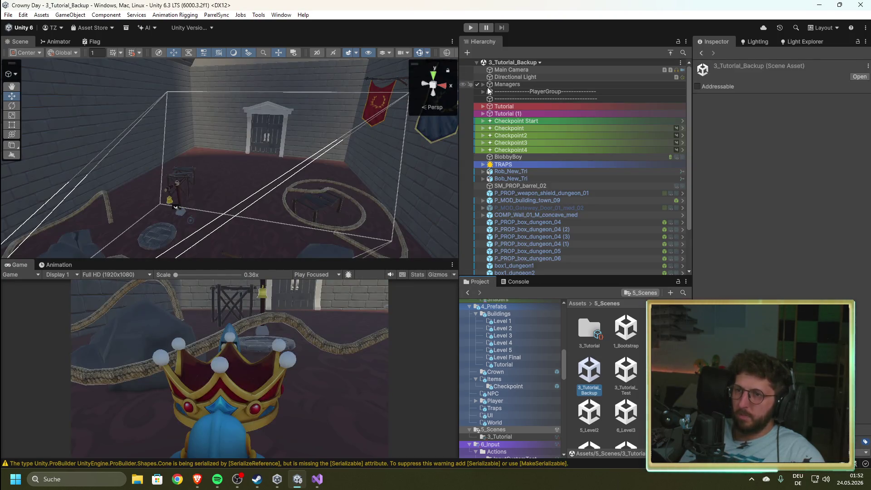
click(483, 84)
scroll(547, 165, down, 3)
scroll(546, 165, up, 3)
mouse_move(272, 159)
mouse_down()
mouse_move(363, 136)
mouse_move(629, 107)
mouse_move(599, 115)
mouse_up()
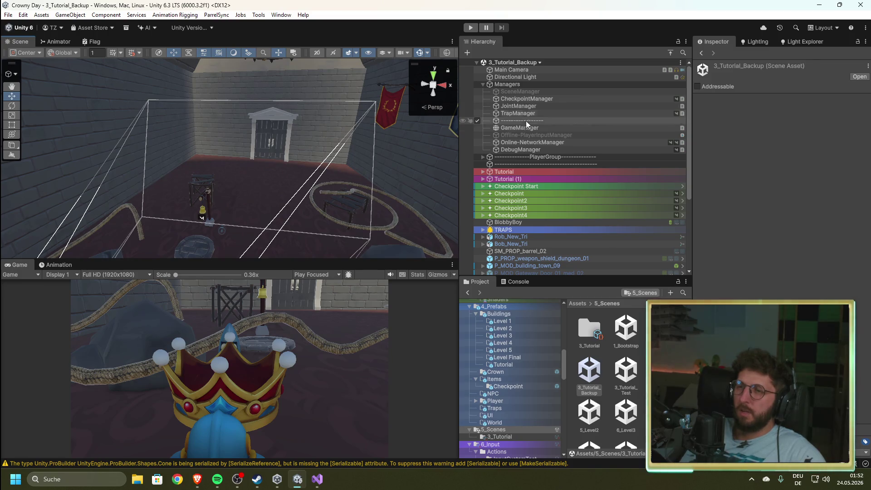
click(527, 126)
click(470, 28)
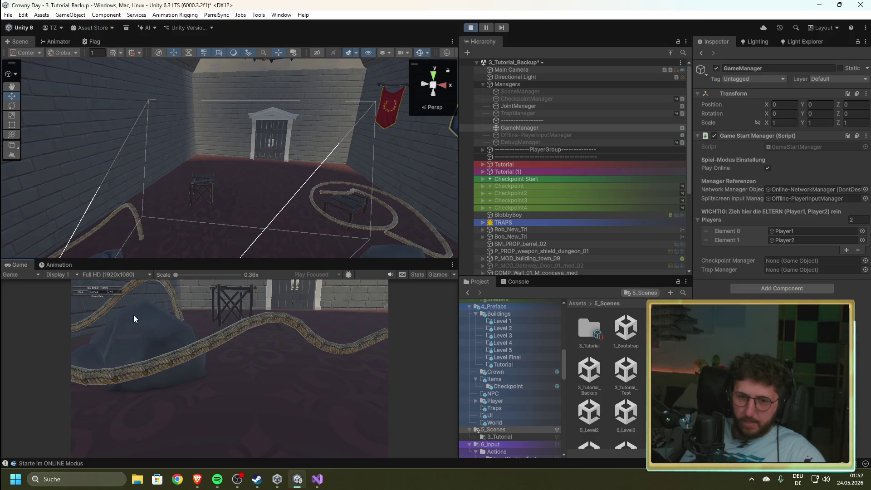
click(518, 282)
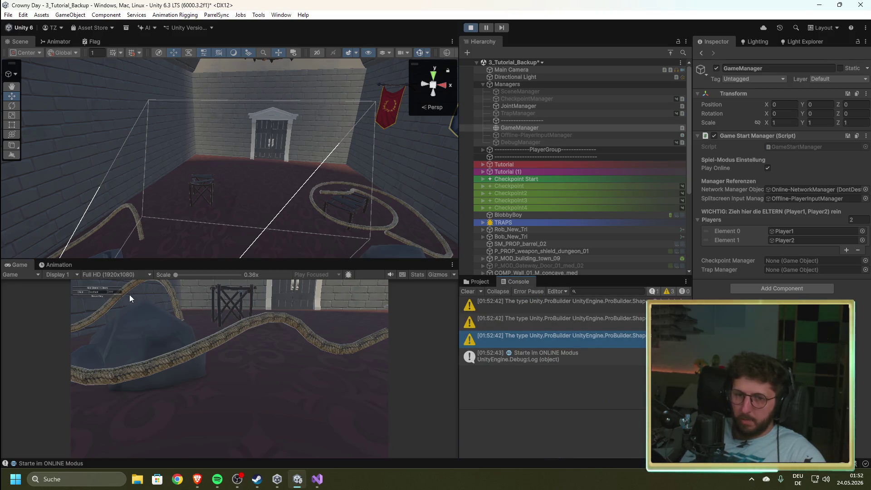
click(97, 288)
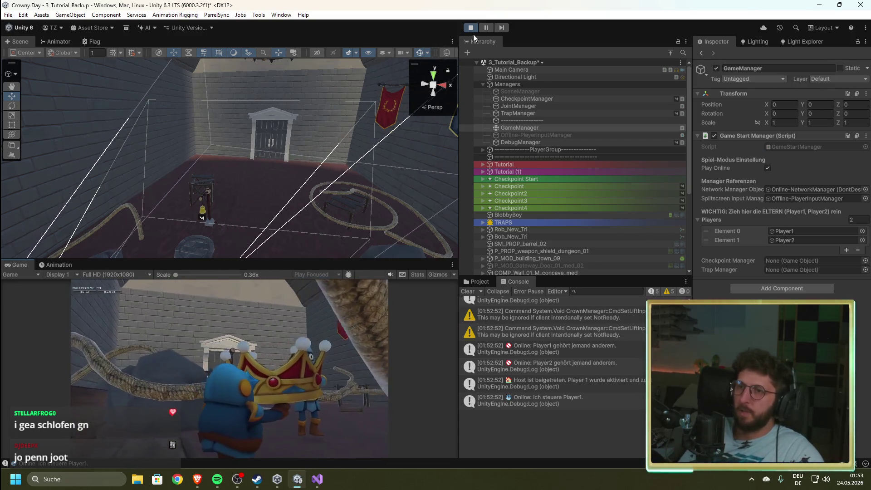
click(471, 28)
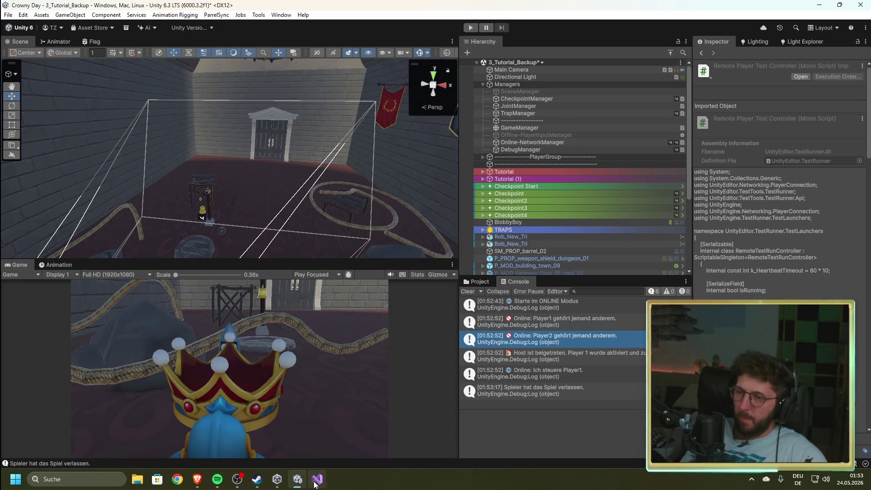
mouse_move(317, 484)
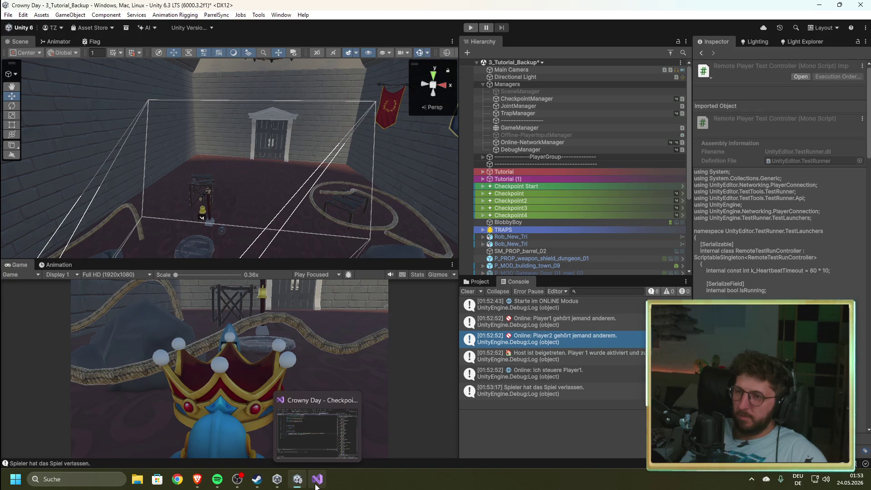
Step: Review the SceneManagement.cs case 4 block that loads 4_Level1, then return to Unity
click(316, 482)
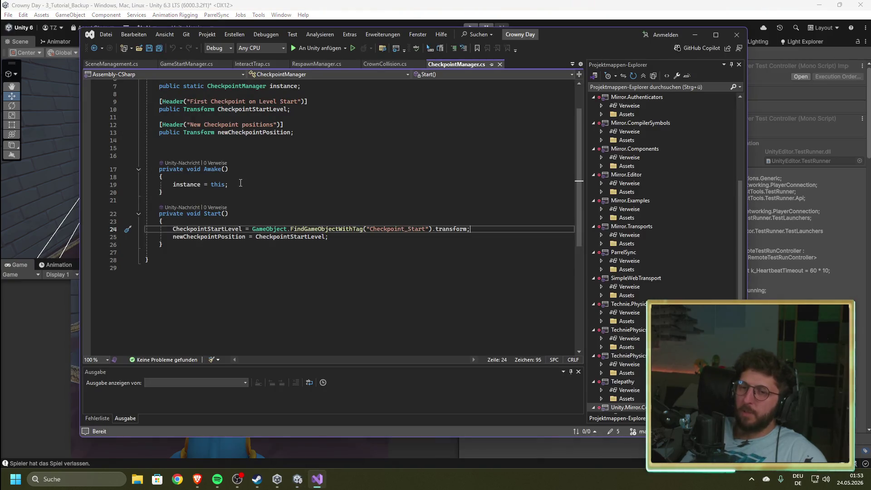
click(113, 65)
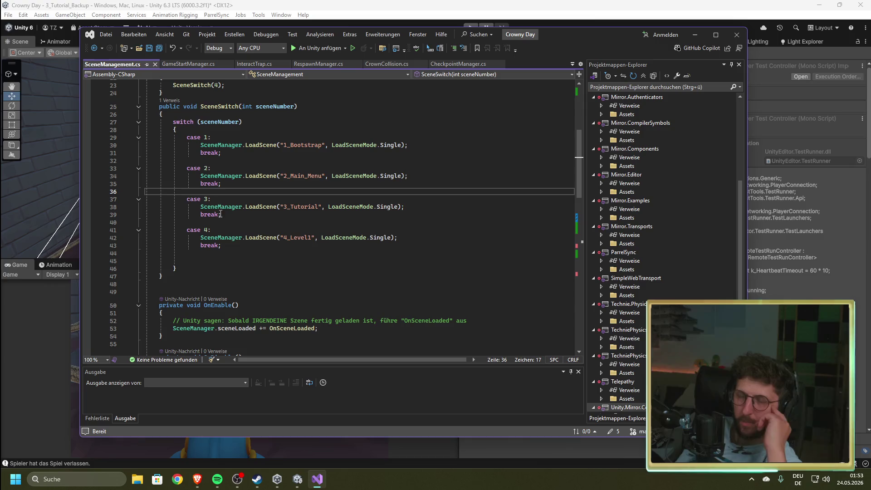
drag(414, 239, 169, 230)
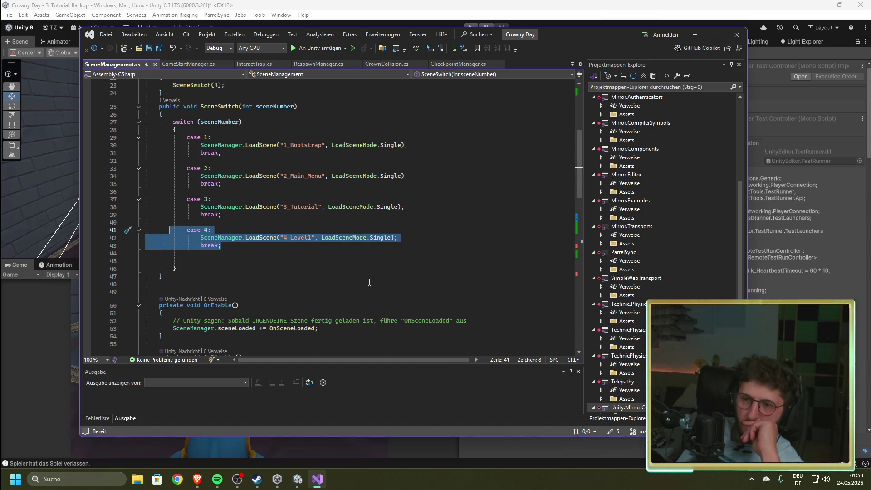
scroll(370, 282, down, 9)
scroll(417, 304, up, 10)
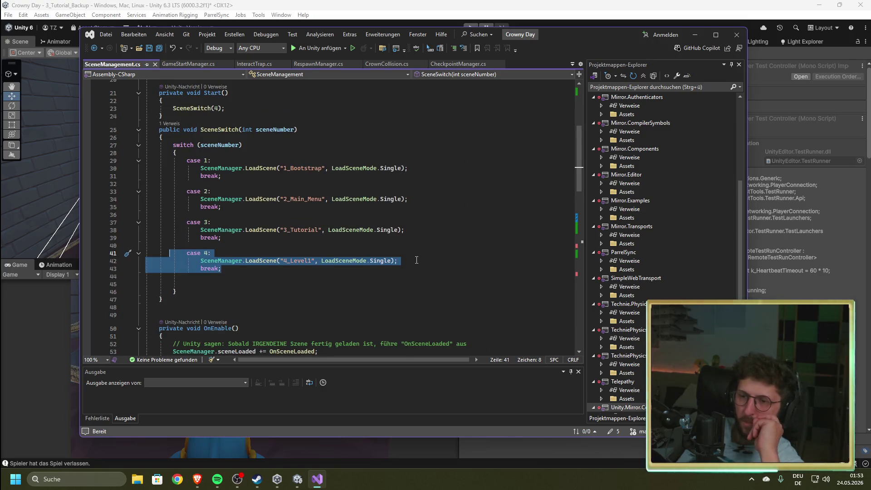
click(417, 260)
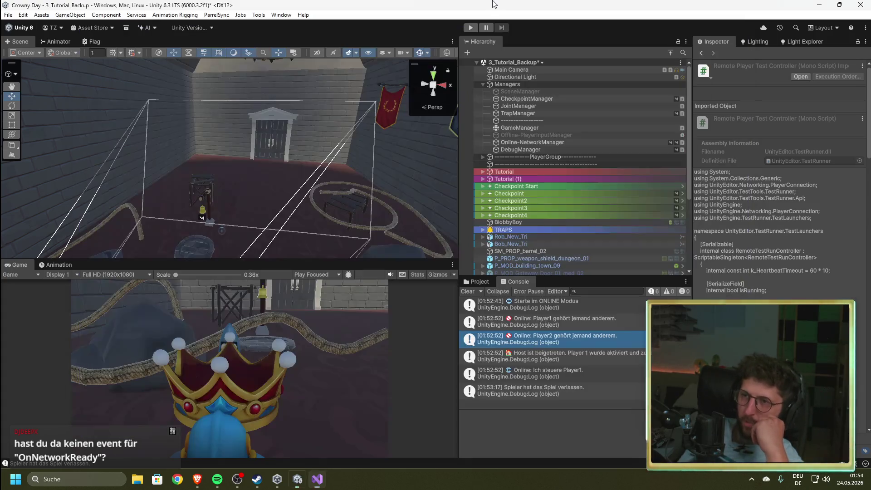
click(499, 5)
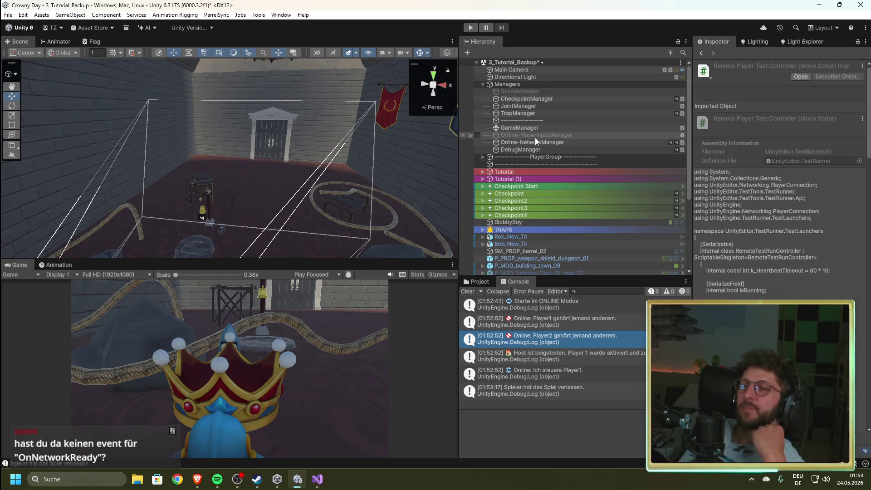
Step: Inspect the Online-NetworkManager and GameManager settings, then browse the 5_Scenes folder in the Project tab
mouse_move(318, 479)
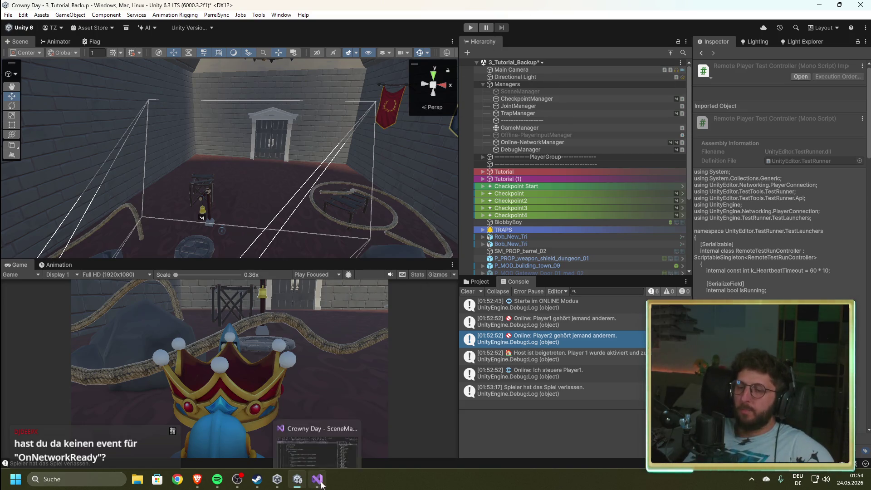
click(549, 128)
click(549, 141)
click(548, 130)
click(544, 142)
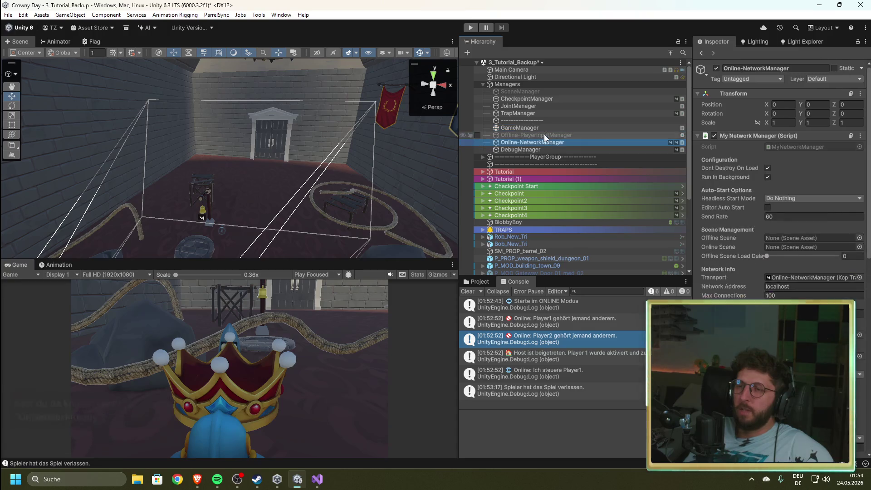
click(542, 128)
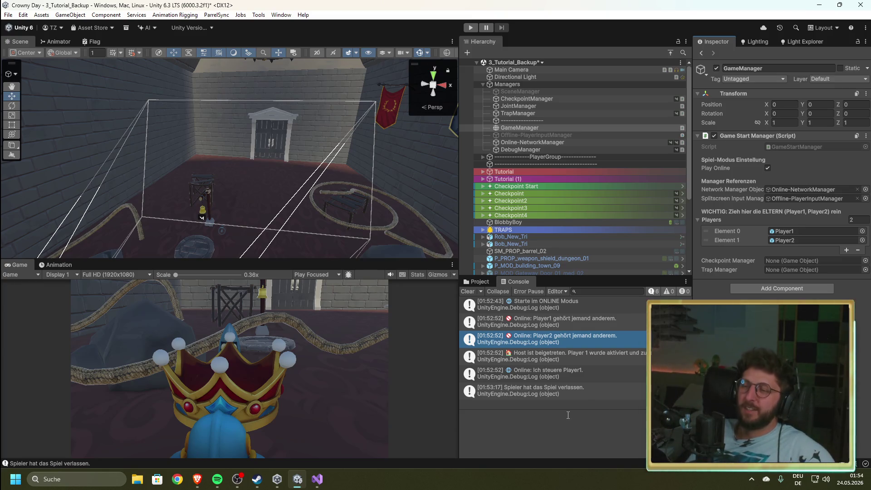
click(476, 282)
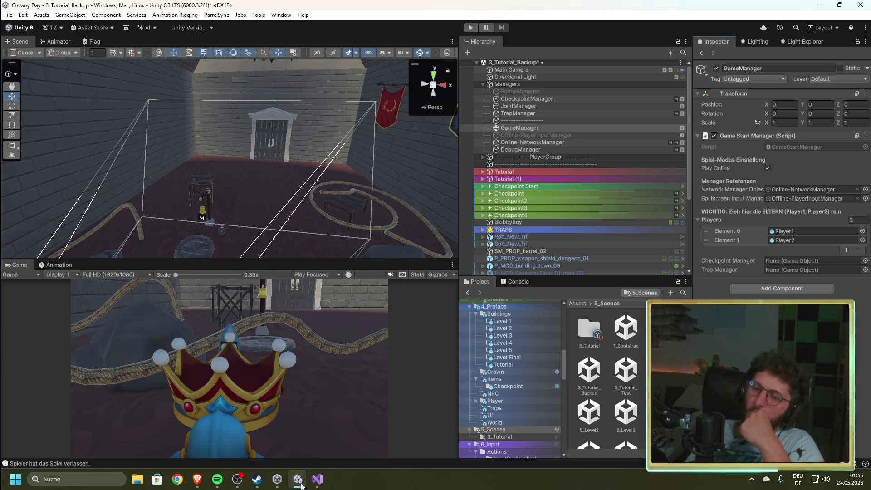
Step: Re-read the whole scene switch block in SceneManagement.cs, then return to Unity
click(317, 479)
scroll(235, 322, up, 2)
drag(236, 322, 157, 191)
click(441, 233)
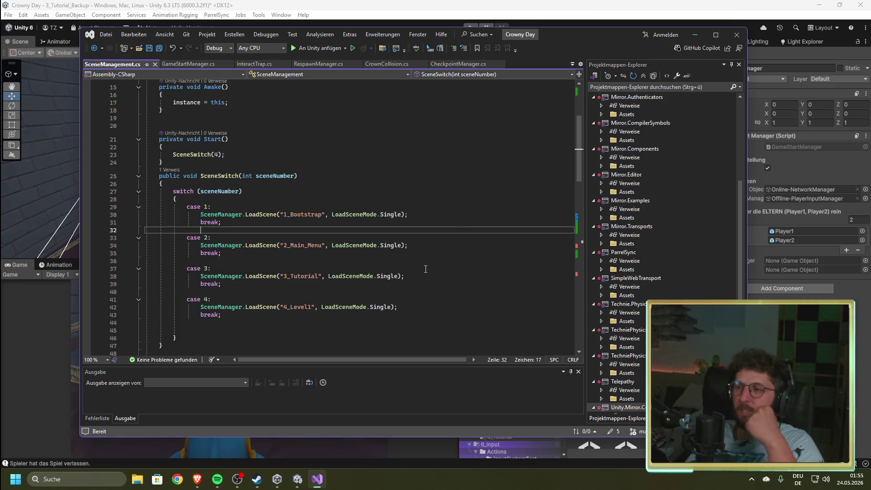
click(540, 4)
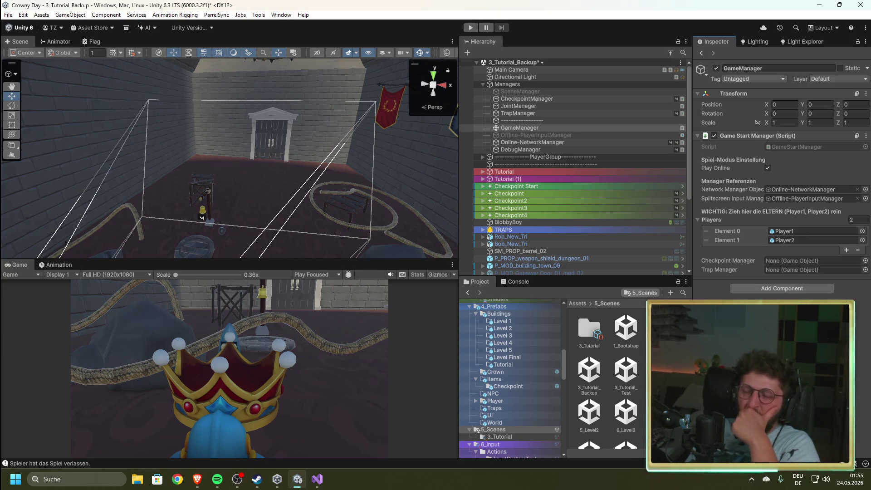
mouse_move(317, 480)
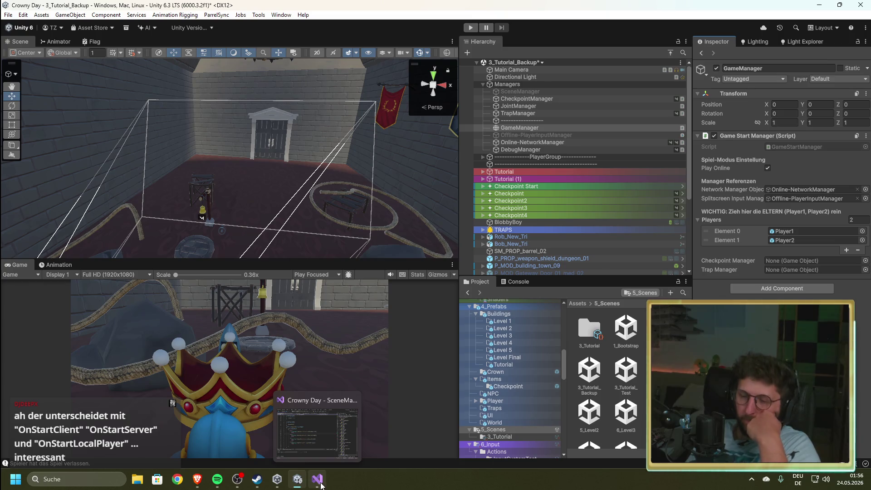
click(339, 412)
Step: Look through the RespawnManager.cs and CrownManager.cs scripts
click(306, 64)
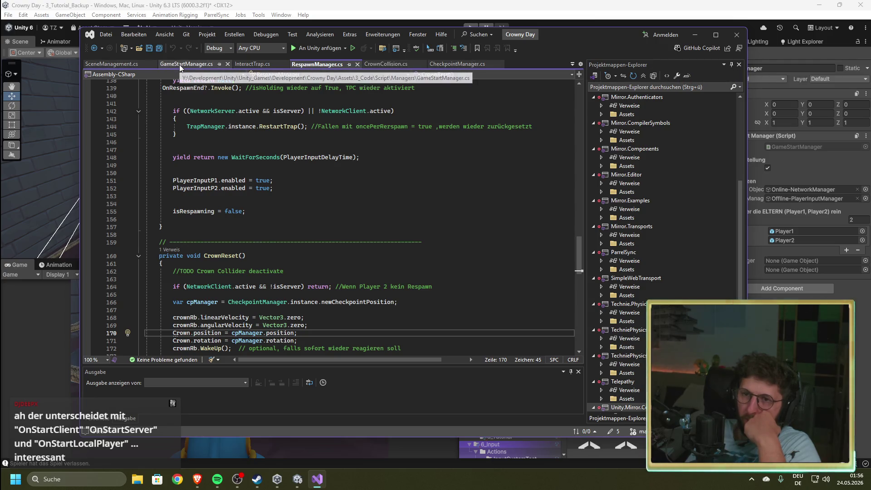
click(573, 64)
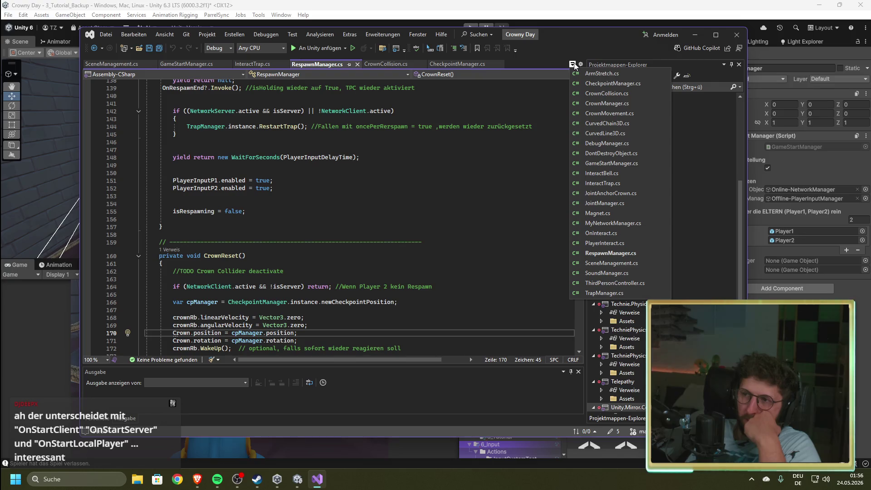
click(620, 104)
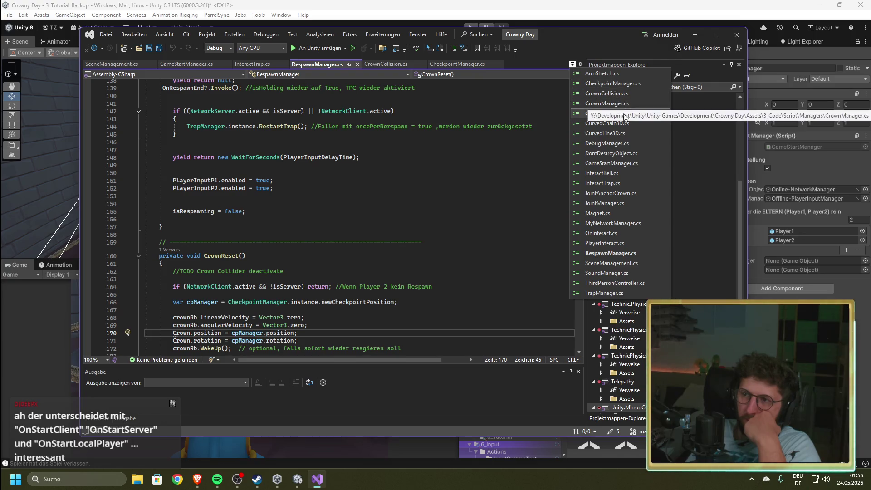
scroll(557, 178, up, 7)
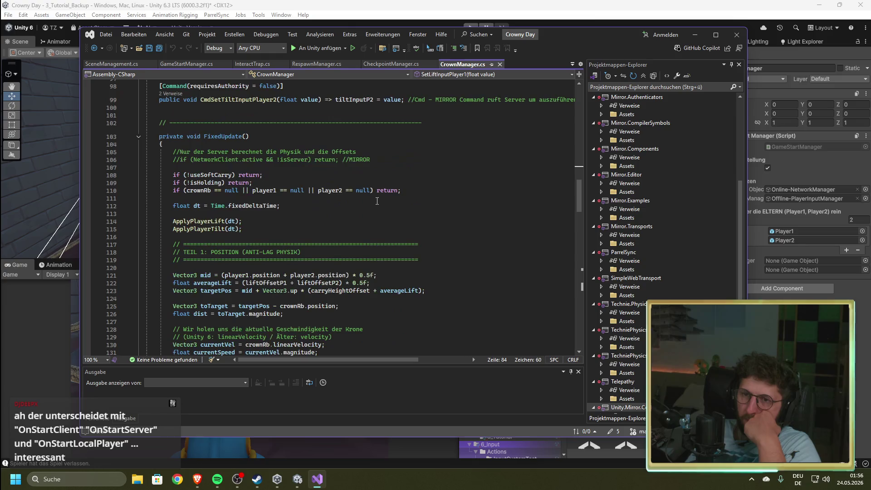
scroll(557, 178, up, 20)
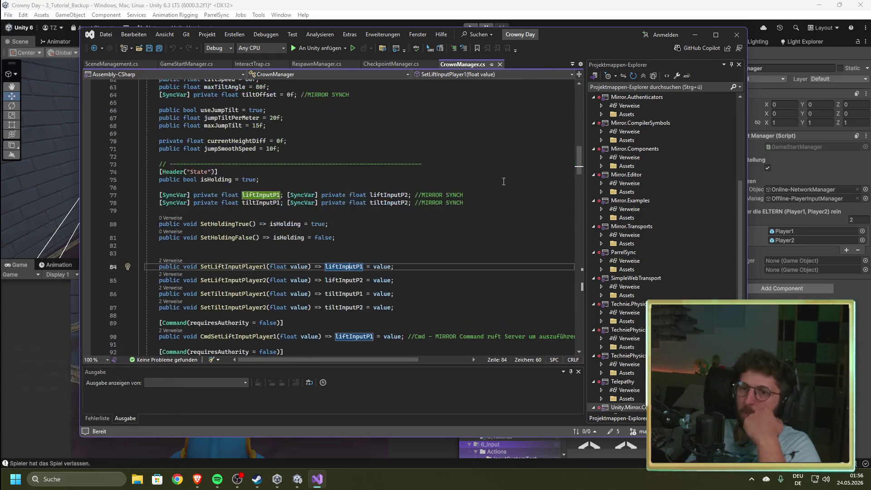
Step: Look over CrownMovement.cs, then bring up MyNetworkManager.cs from the open-files list
click(573, 65)
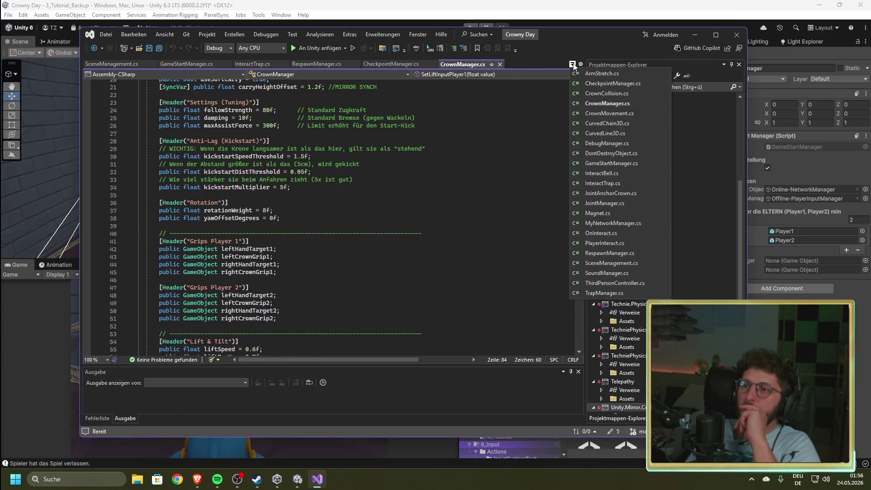
click(623, 114)
scroll(474, 180, up, 3)
scroll(473, 179, down, 9)
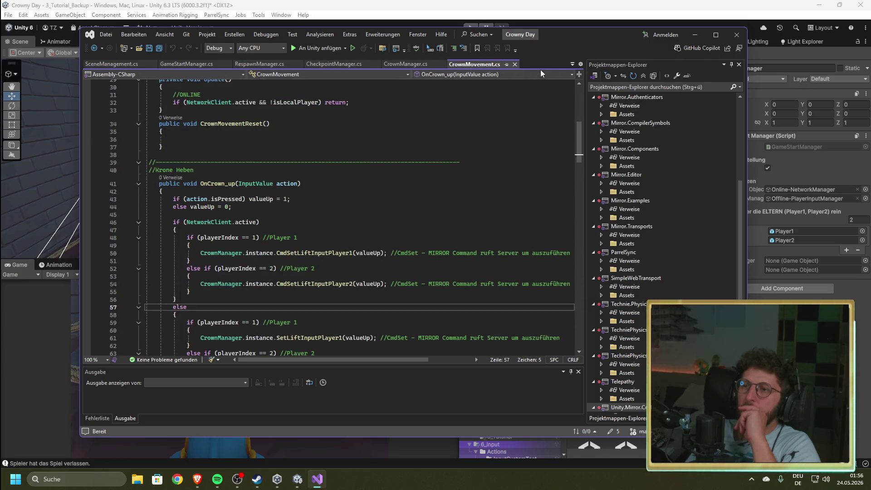
click(572, 65)
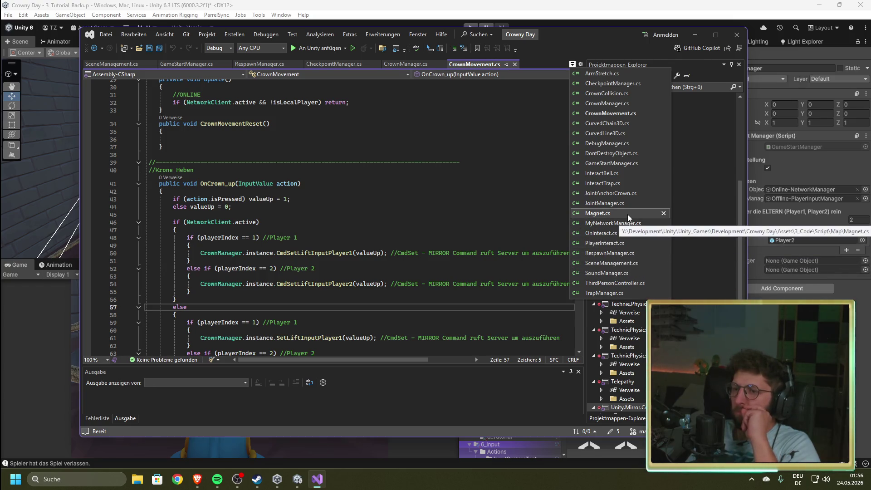
click(612, 223)
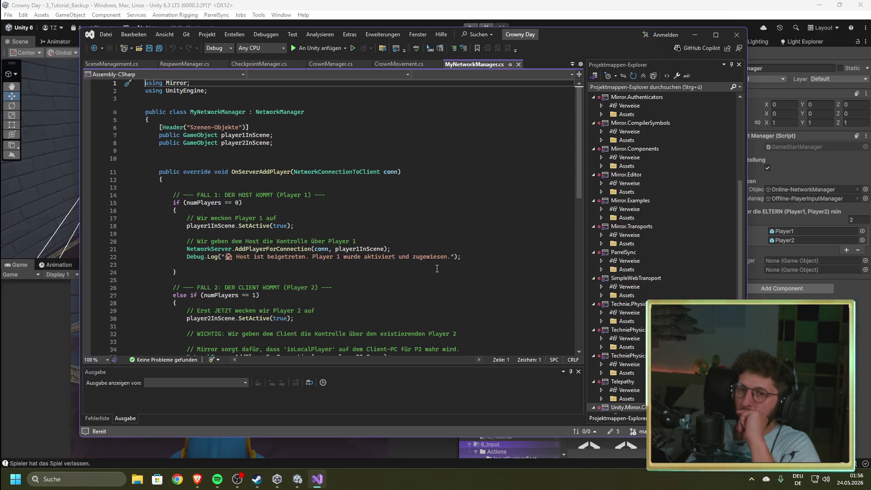
Step: Highlight OnServerAddPlayer, its zero-player check and the player1InScene activation statement
double_click(234, 173)
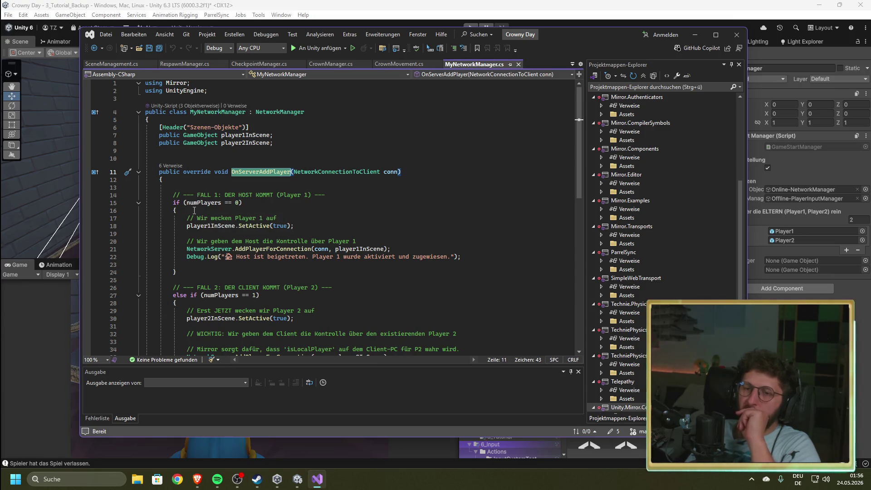
drag(261, 203, 169, 203)
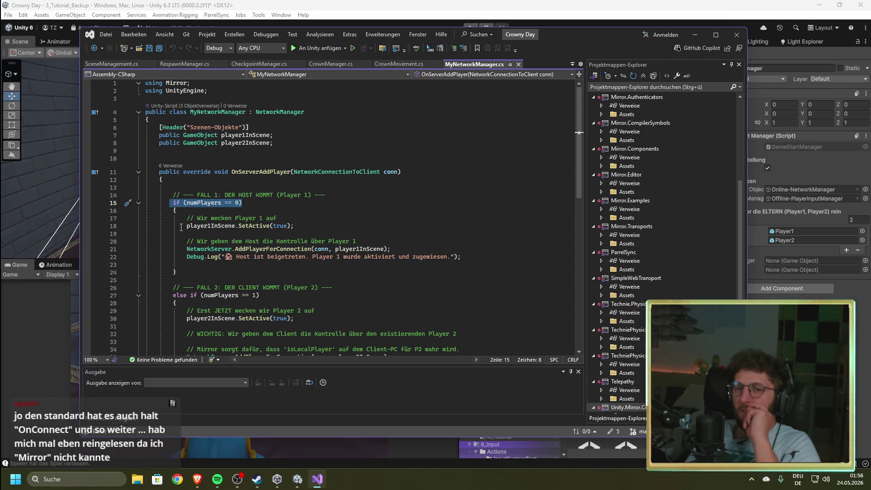
double_click(211, 225)
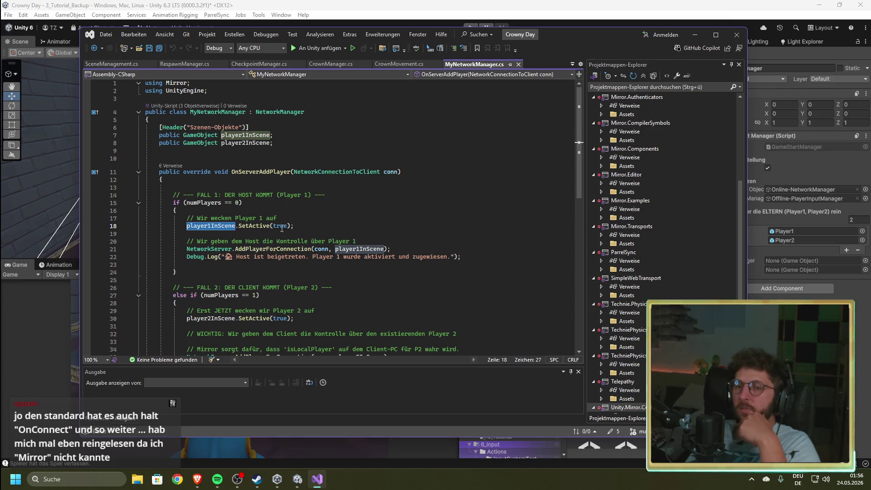
drag(295, 226, 181, 227)
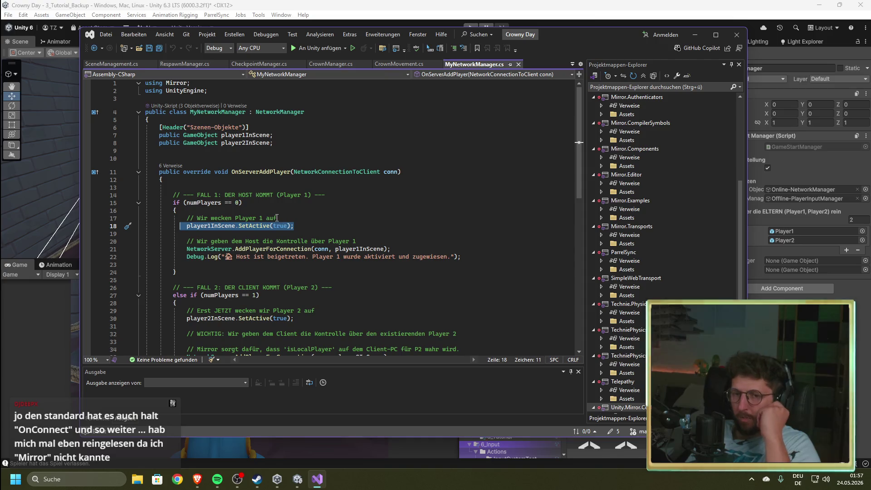
click(300, 225)
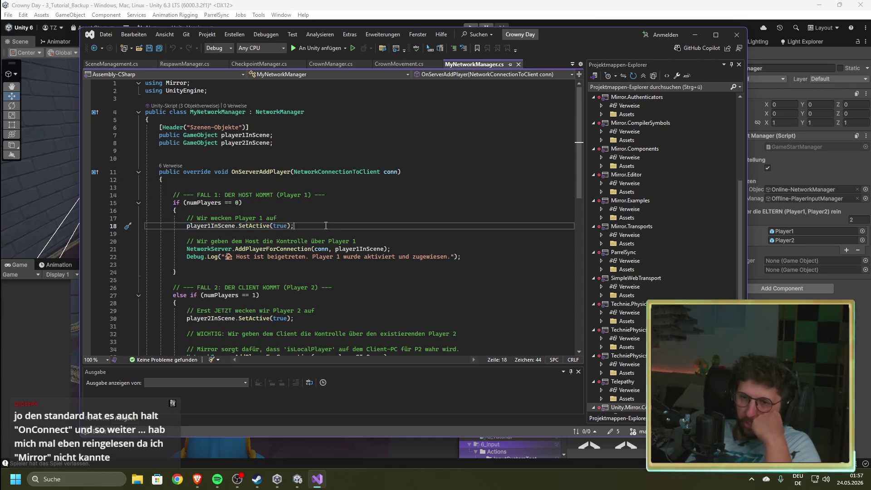
Step: Select the AddPlayerForConnection call on line 21, read to the file's end, and return to Unity
drag(187, 249, 393, 250)
click(419, 226)
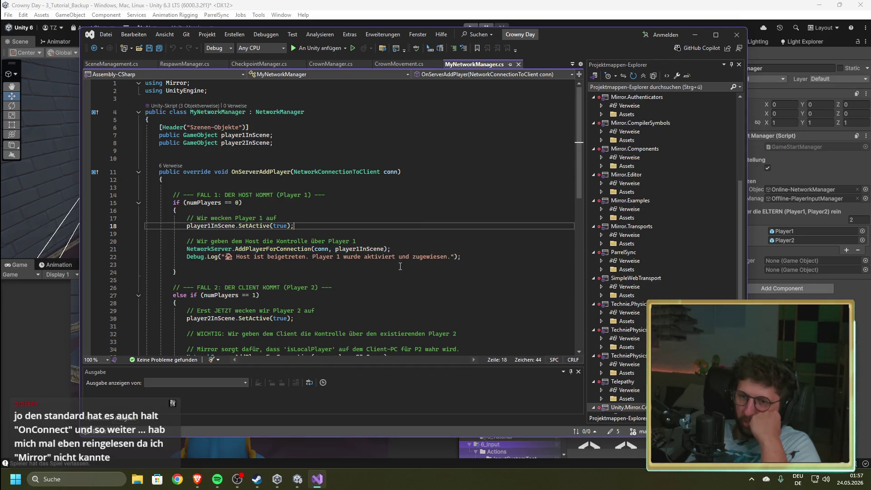
scroll(400, 240, down, 3)
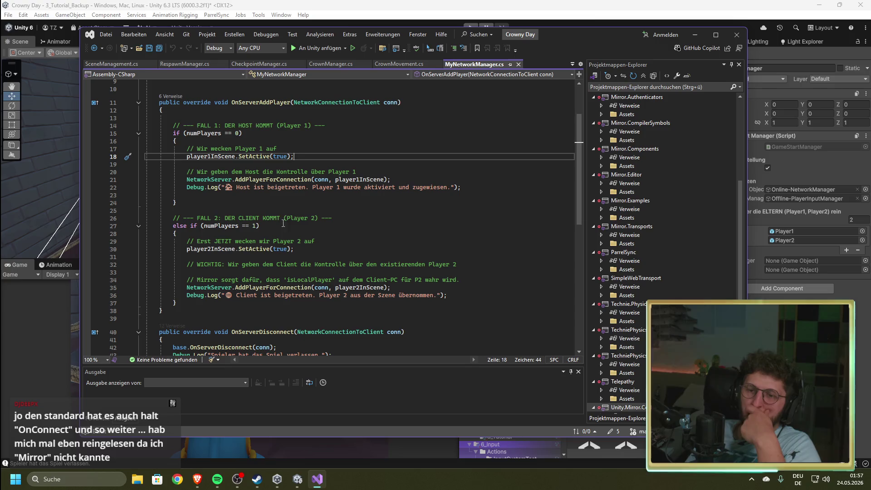
scroll(240, 272, down, 3)
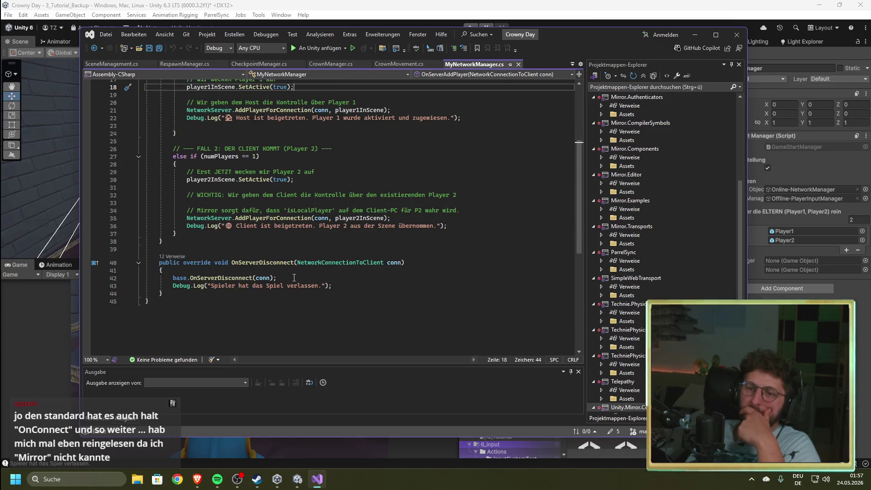
key(alt+Tab)
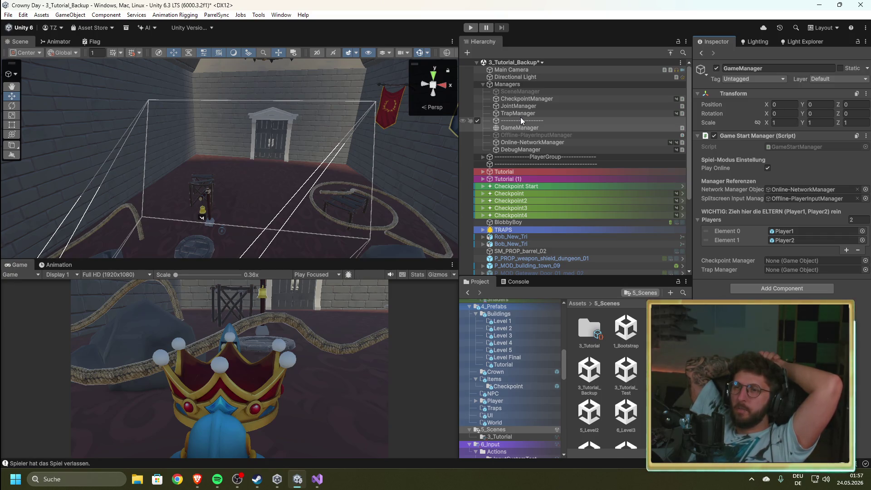
Step: Inspect Online-NetworkManager's Kcp Transport settings: localhost, send rate 60, 100 max connections. Briefly check CrownManager.cs
click(534, 142)
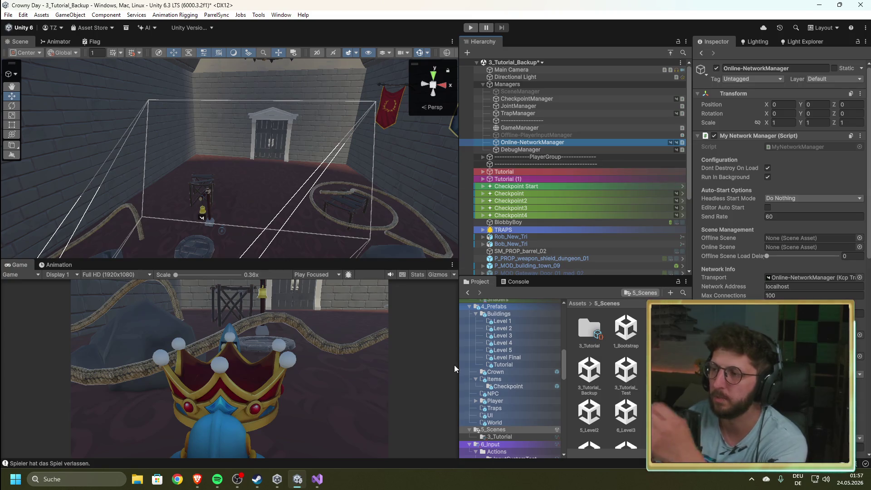
click(317, 480)
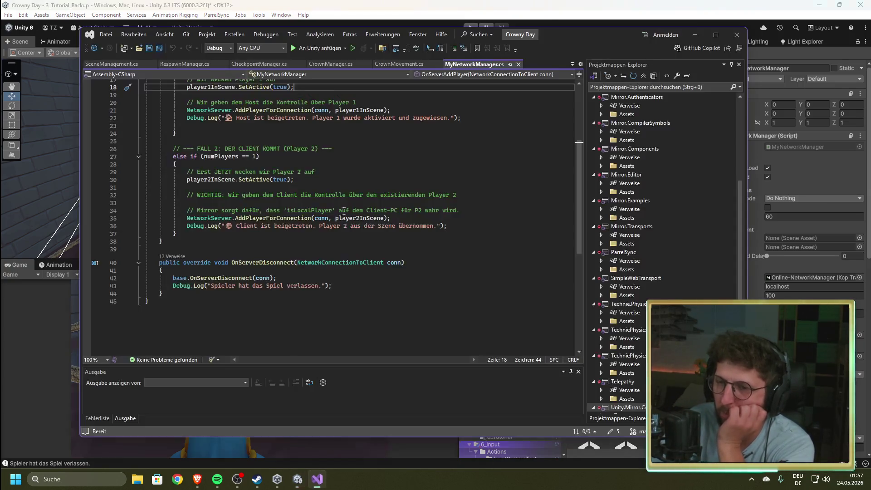
click(330, 64)
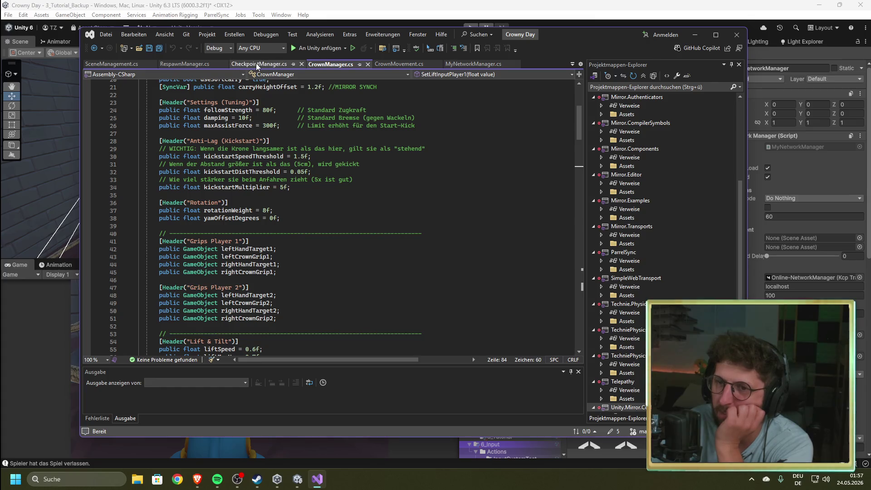
key(alt+Tab)
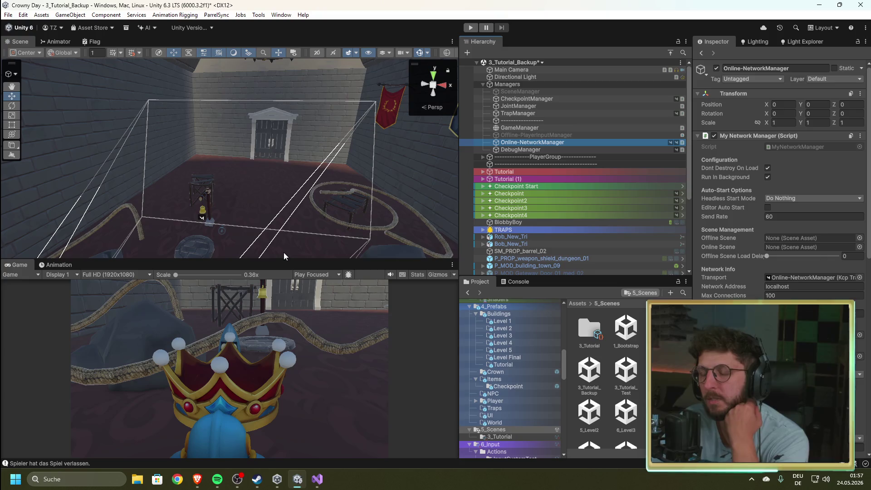
mouse_move(317, 479)
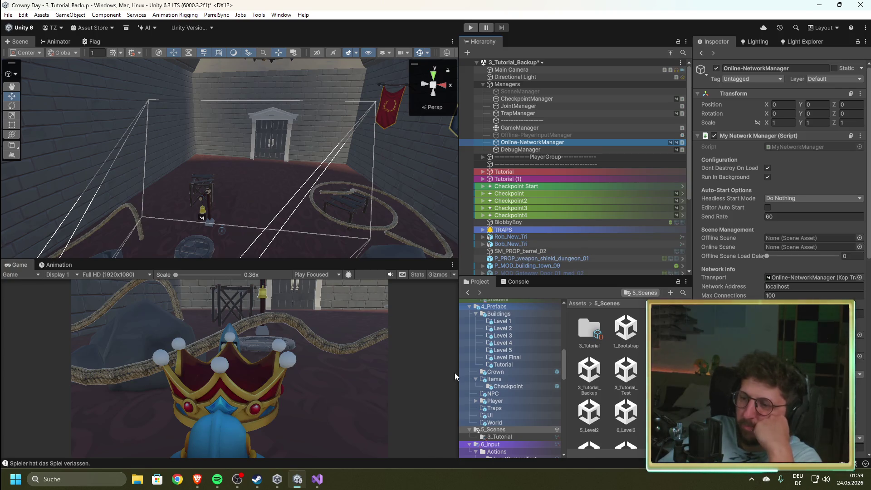
Step: Scroll up through the RespawnManager script in Visual Studio
click(318, 480)
click(185, 64)
scroll(271, 177, up, 18)
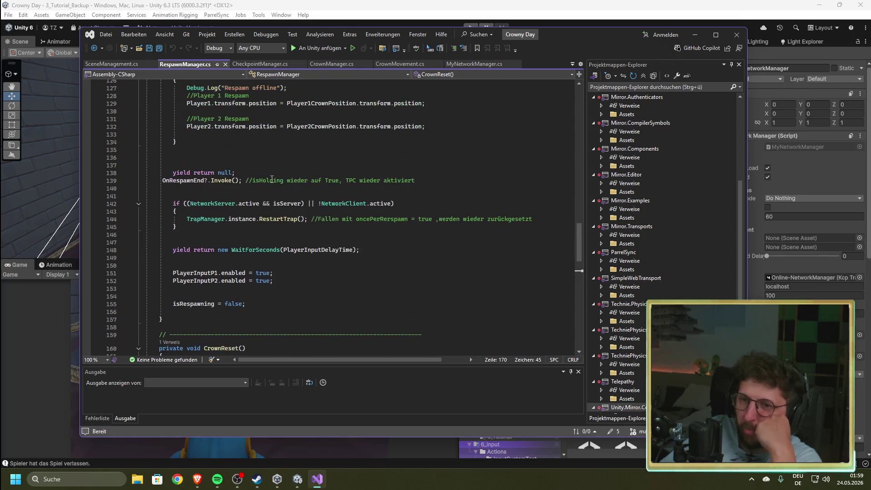
scroll(271, 179, up, 19)
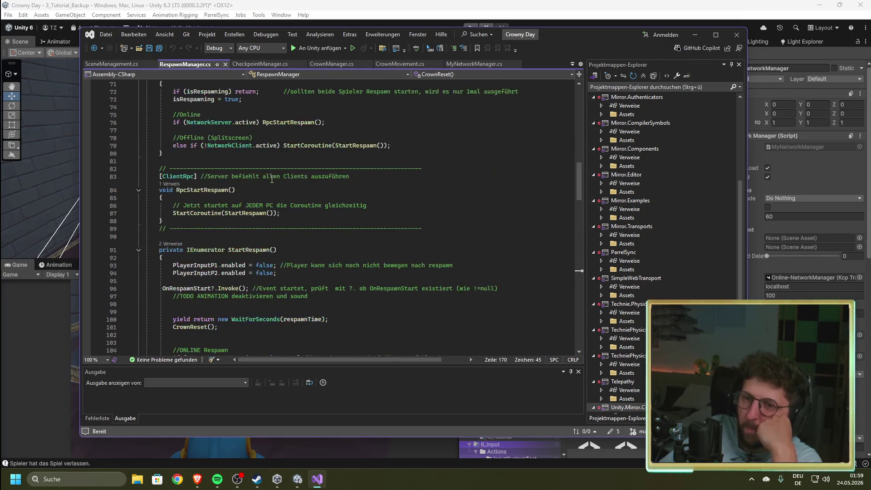
scroll(265, 182, up, 5)
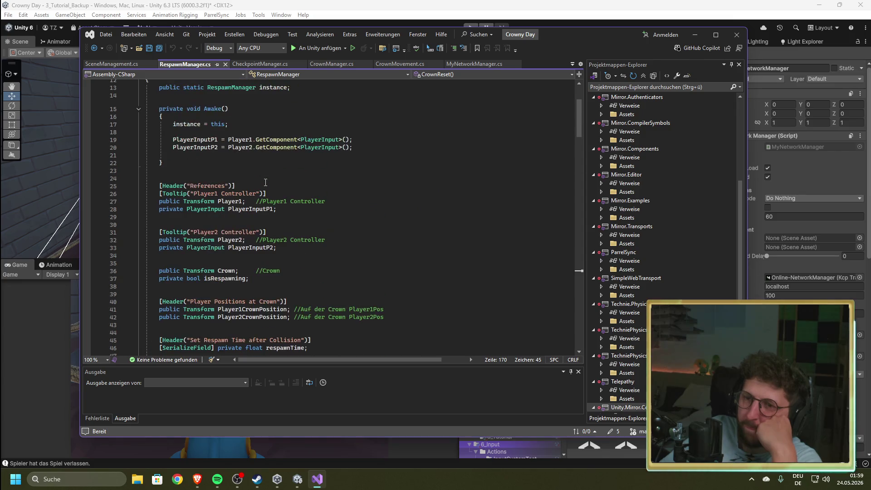
scroll(266, 182, up, 4)
Step: Check SceneManagement and CheckpointManager, read CrownManager's roll/tilt rotation code, then return to Unity
click(109, 64)
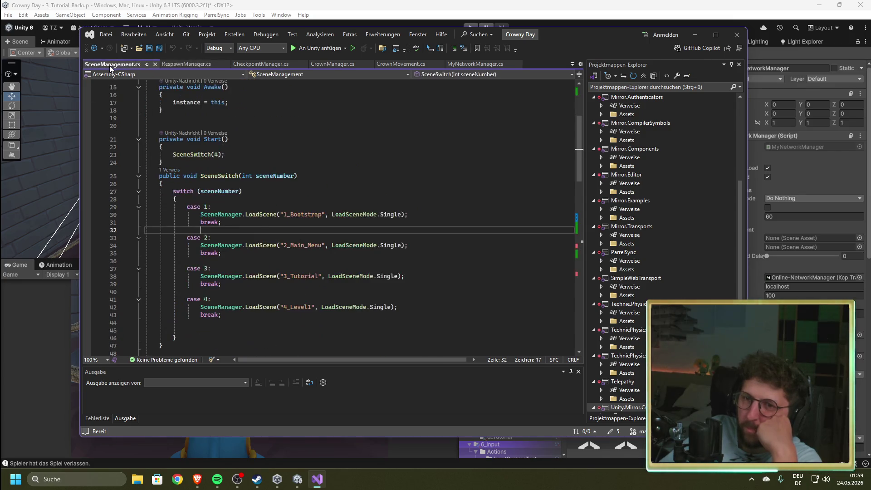
click(247, 64)
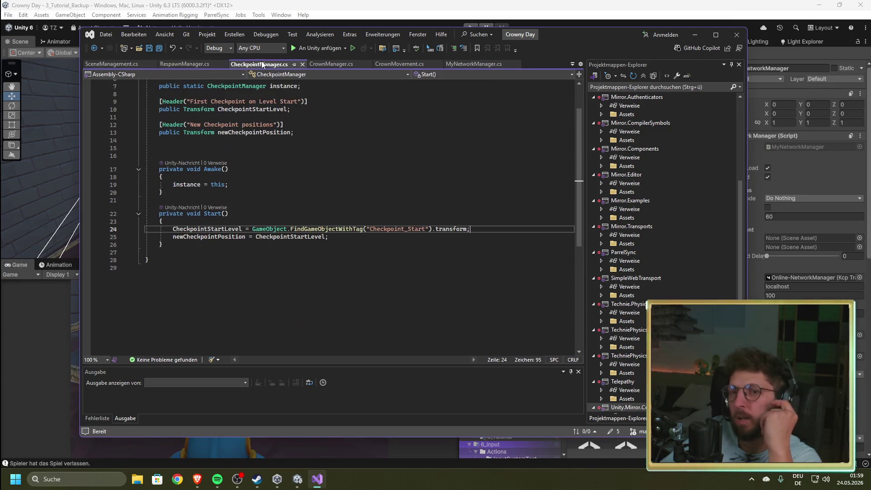
click(185, 65)
click(334, 64)
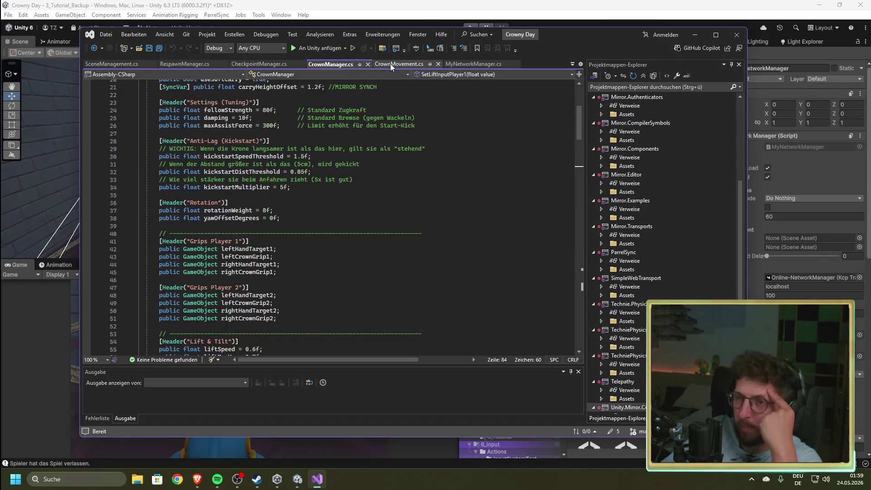
scroll(360, 180, down, 19)
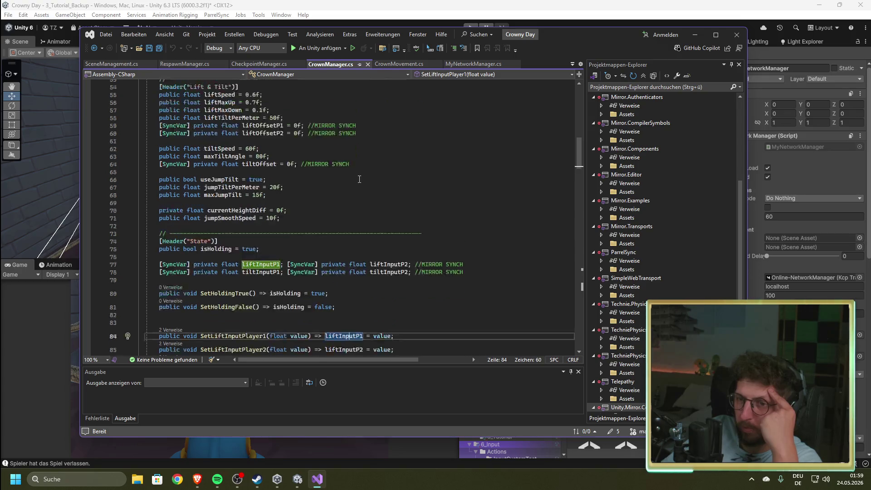
scroll(360, 179, down, 12)
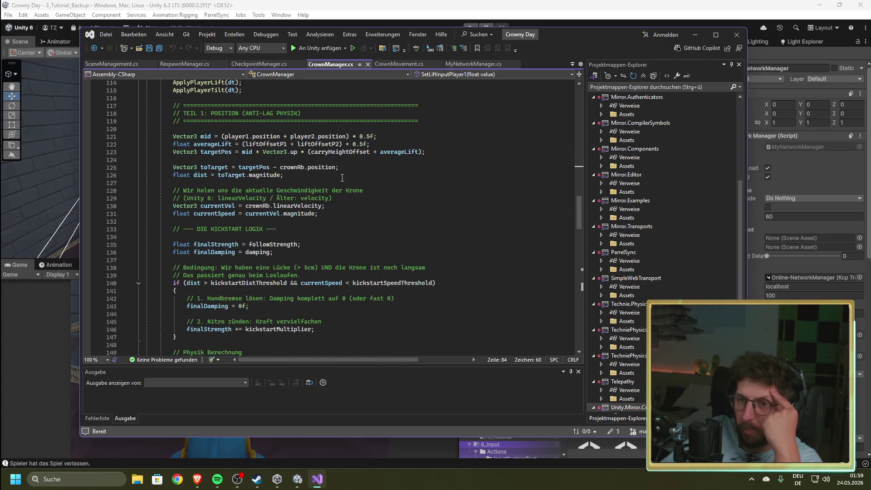
scroll(342, 178, down, 12)
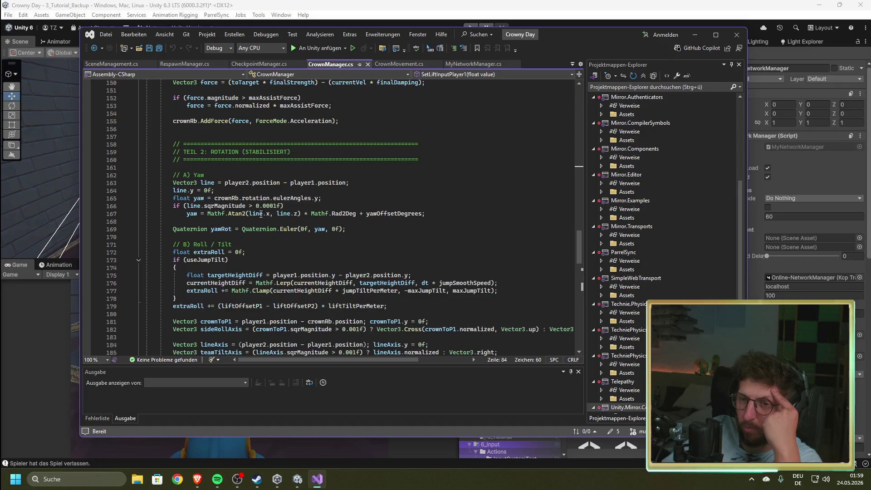
scroll(261, 214, down, 5)
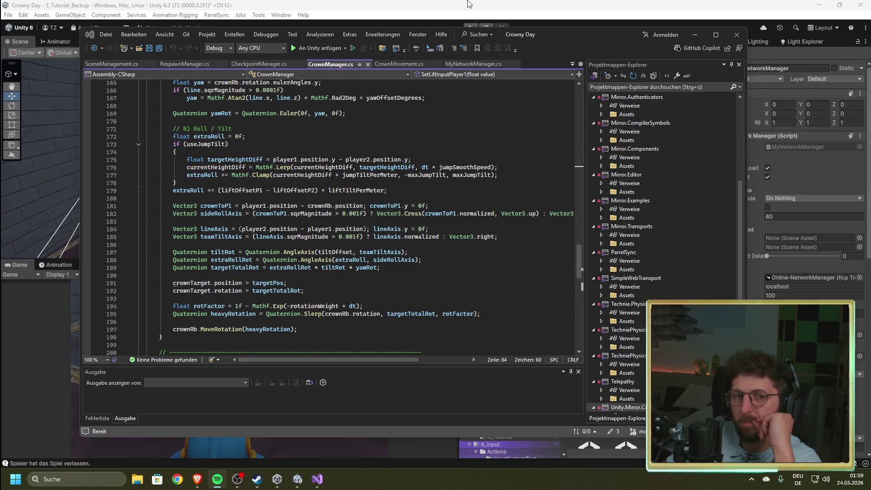
click(469, 4)
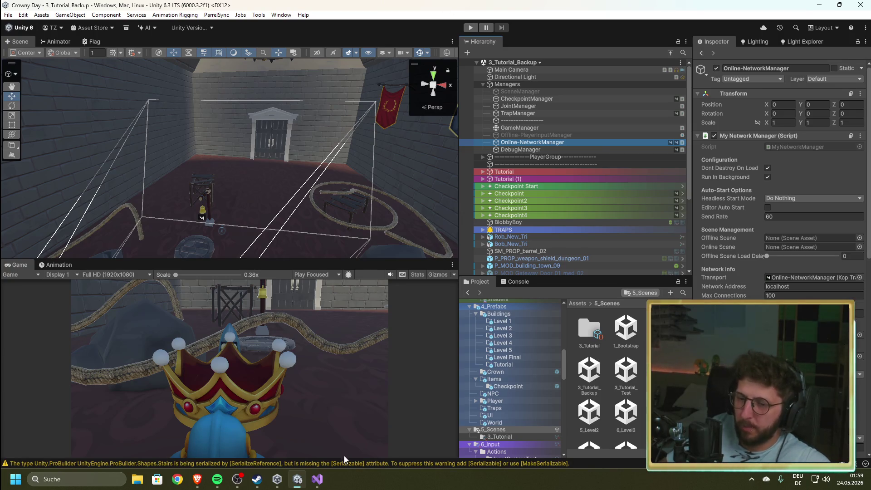
click(318, 479)
click(317, 479)
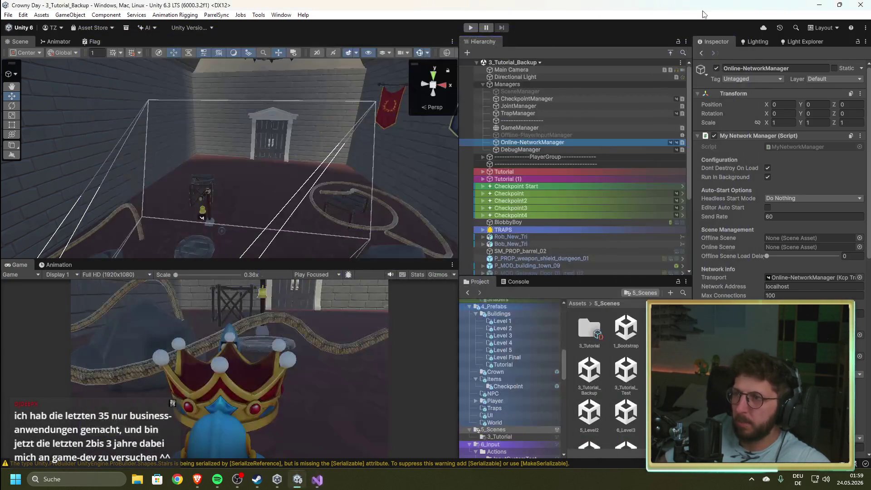
key(super)
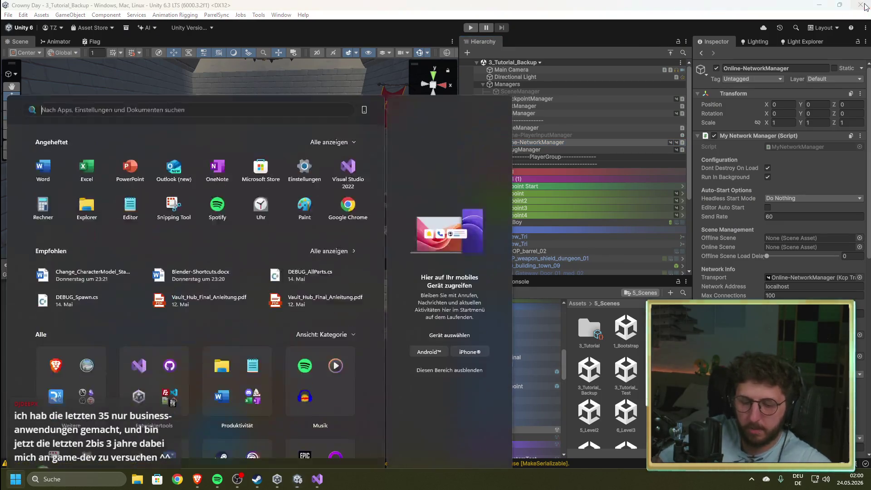
text(git)
key(Return)
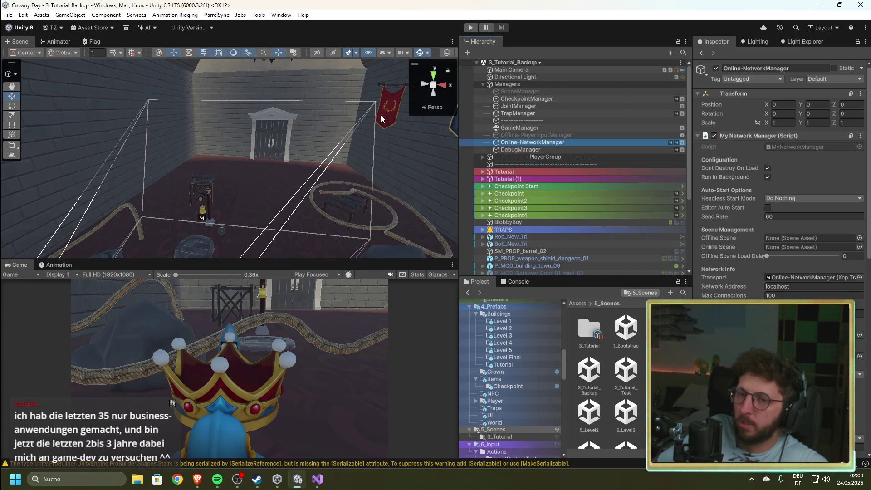
Step: Check JointManager's spring joint (Spring 8000, Damper 400) and show the Console log
mouse_move(220, 184)
mouse_down()
mouse_move(185, 204)
mouse_move(185, 239)
mouse_move(273, 182)
mouse_move(609, 137)
mouse_move(635, 264)
mouse_up()
scroll(540, 213, down, 5)
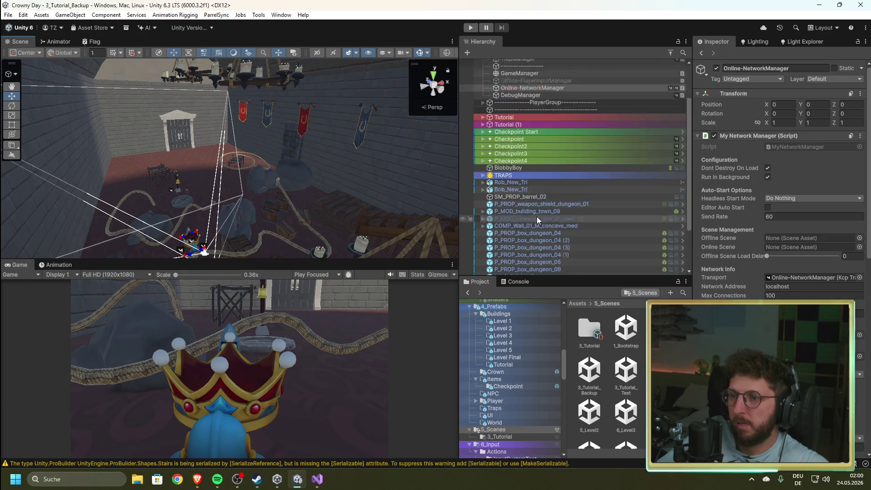
scroll(542, 221, up, 5)
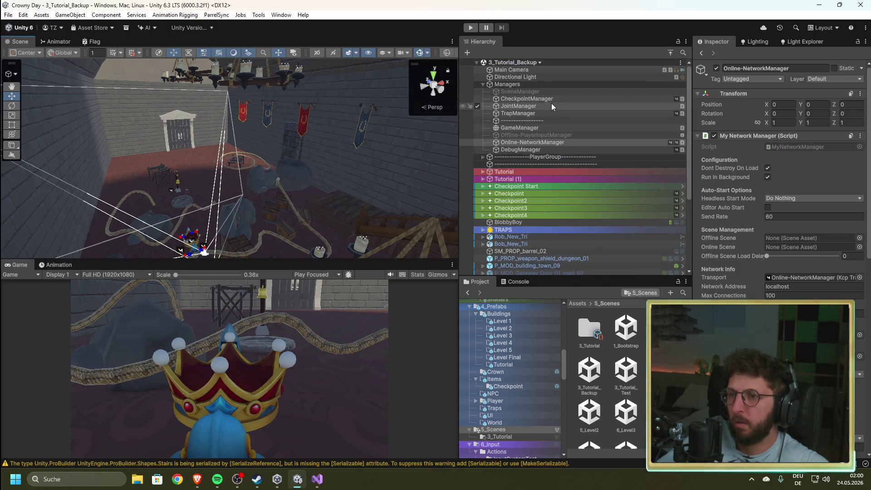
click(501, 106)
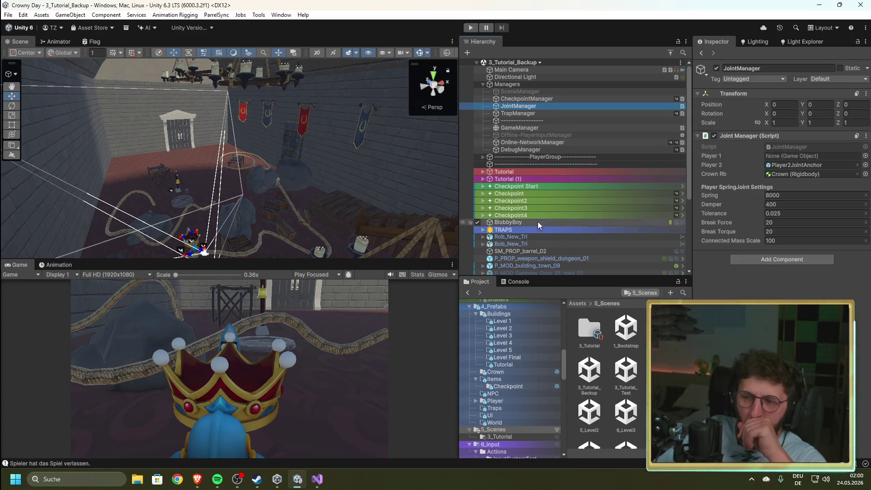
click(521, 288)
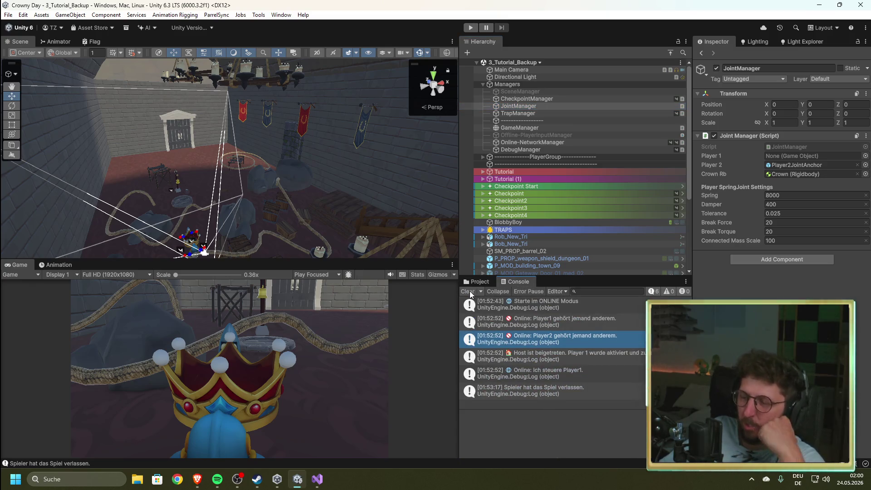
Step: Clear all Console log entries
click(471, 294)
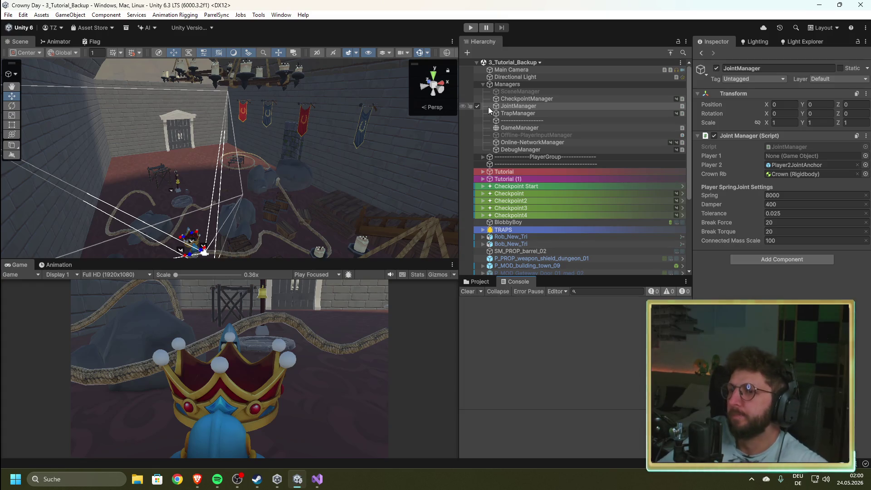
scroll(518, 243, down, 5)
scroll(518, 244, up, 3)
scroll(517, 244, up, 3)
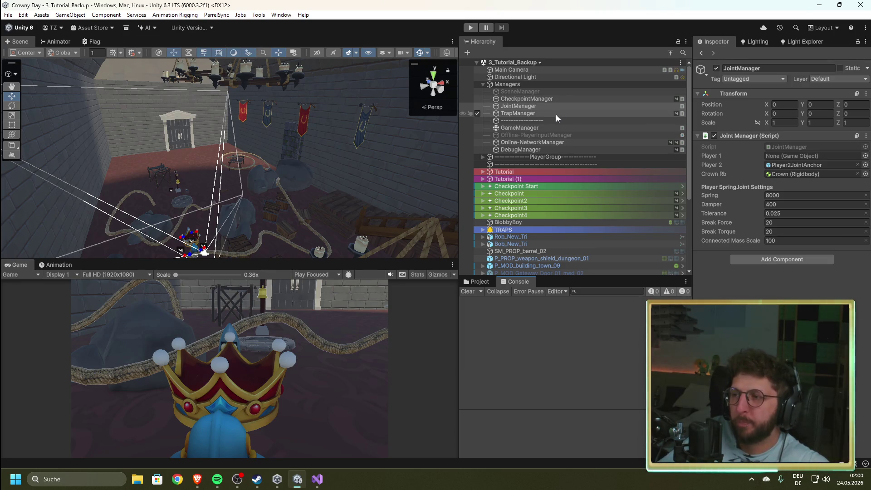
Step: Disable the JointManager object and bring Visual Studio back to the front
click(478, 108)
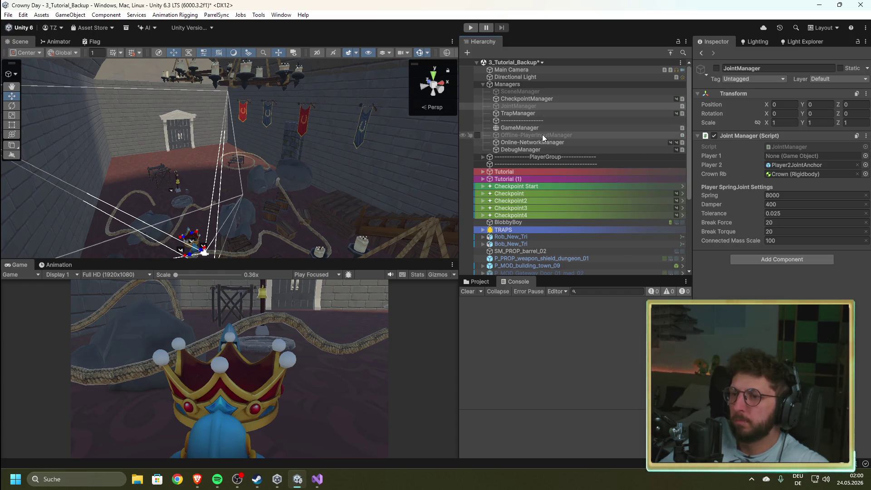
scroll(517, 217, down, 5)
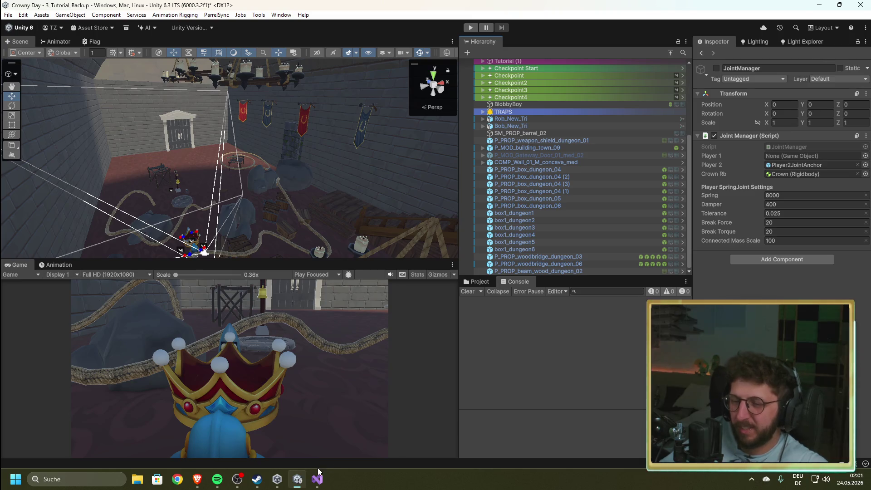
click(324, 481)
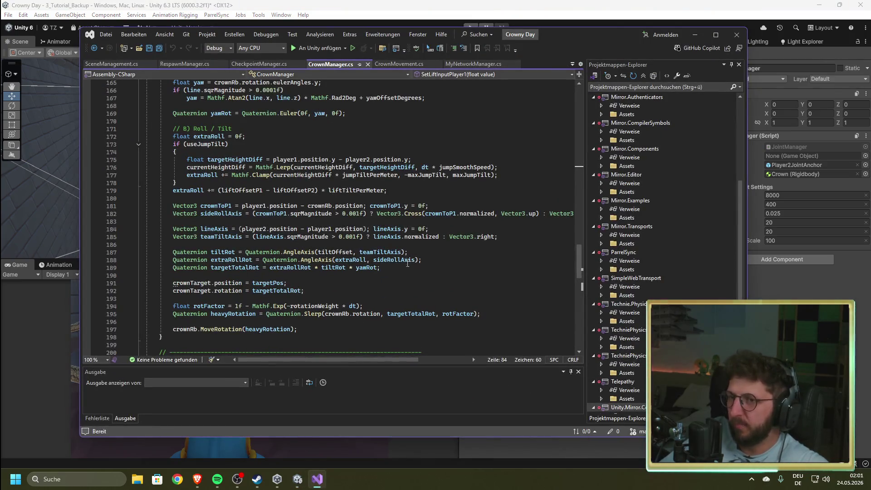
Step: Open CrownMovement.cs and inspect the NetworkClient.active condition in OnCrown_up
click(396, 64)
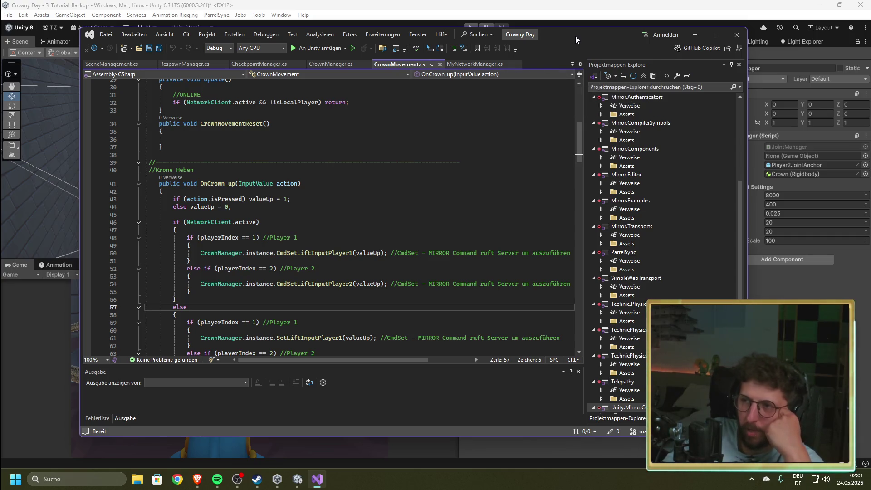
click(404, 191)
click(328, 200)
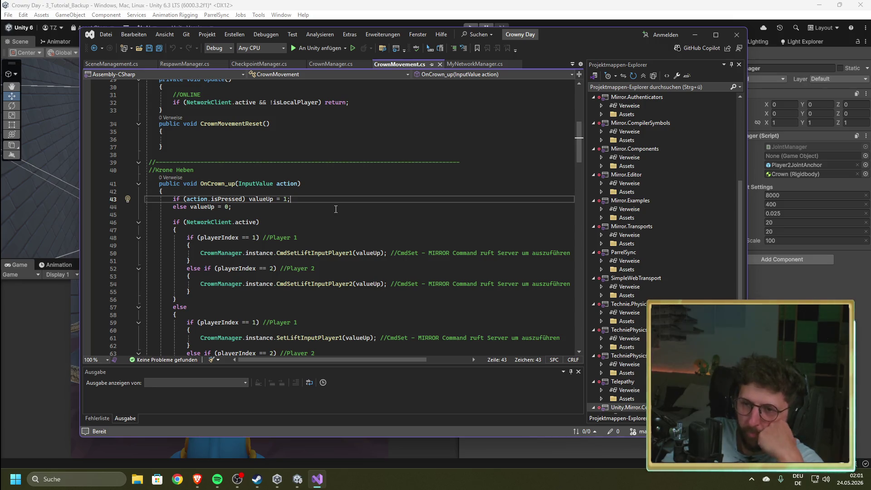
scroll(335, 209, down, 6)
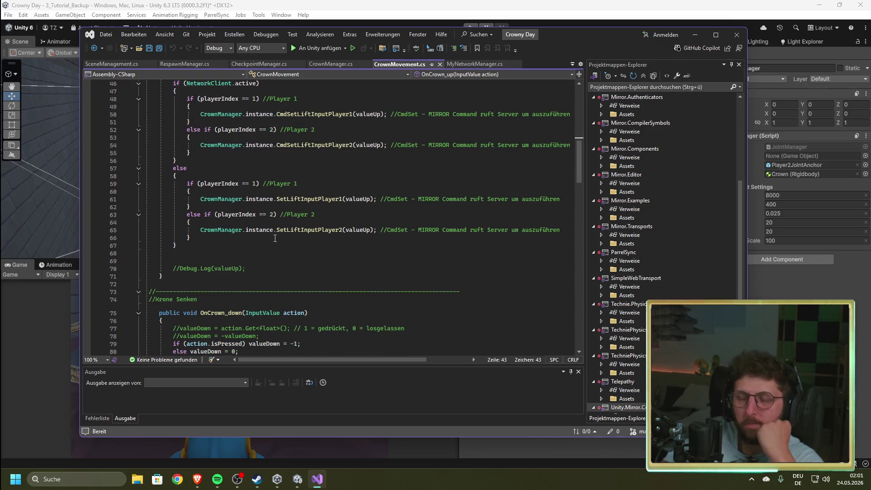
scroll(270, 254, up, 4)
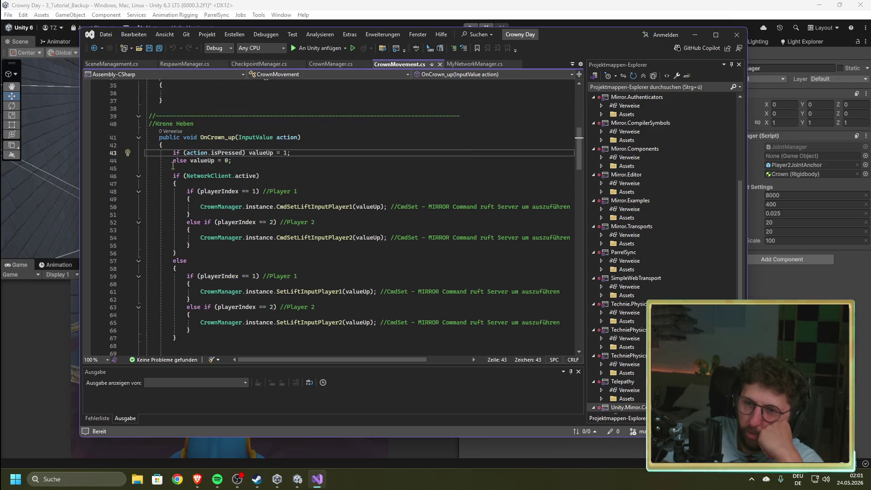
drag(270, 178, 167, 176)
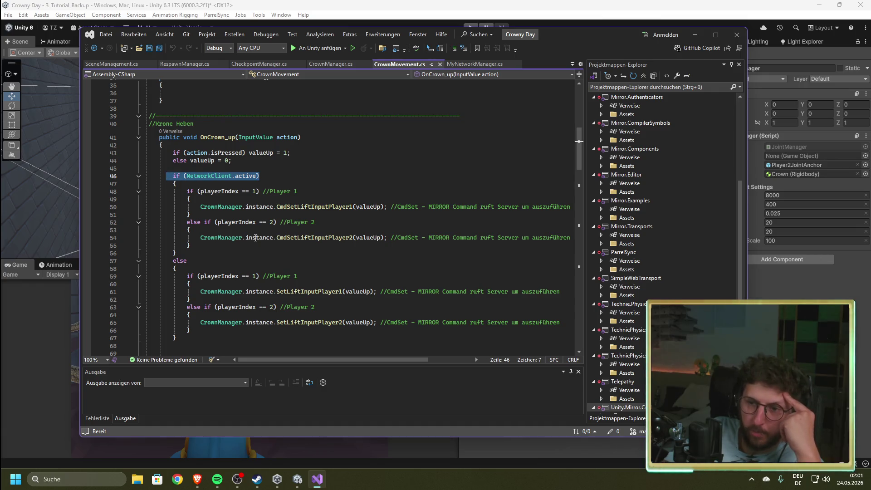
Step: Check the CmdSetLiftInputPlayer1 call and the else branch, then return to Unity
click(276, 206)
drag(277, 207, 315, 203)
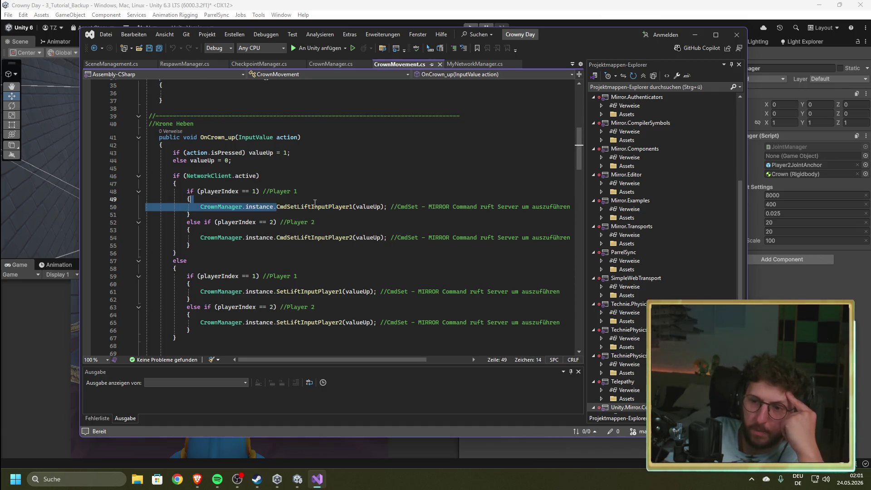
double_click(329, 206)
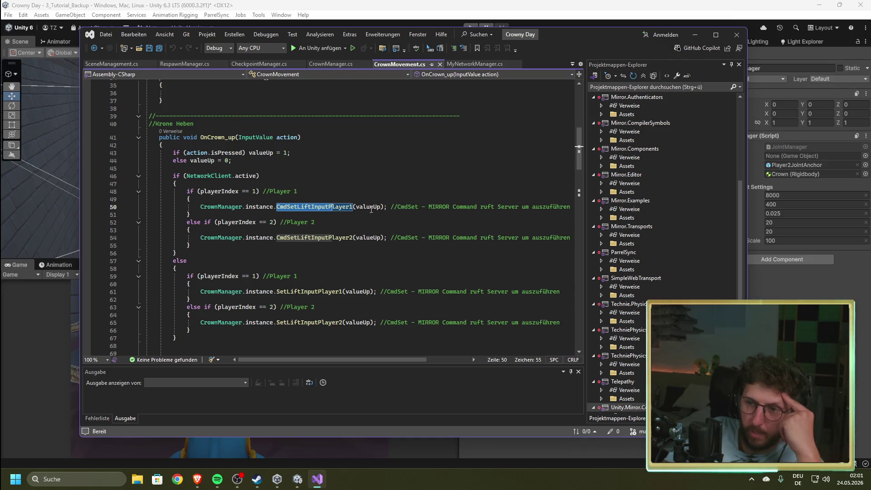
scroll(371, 209, down, 1)
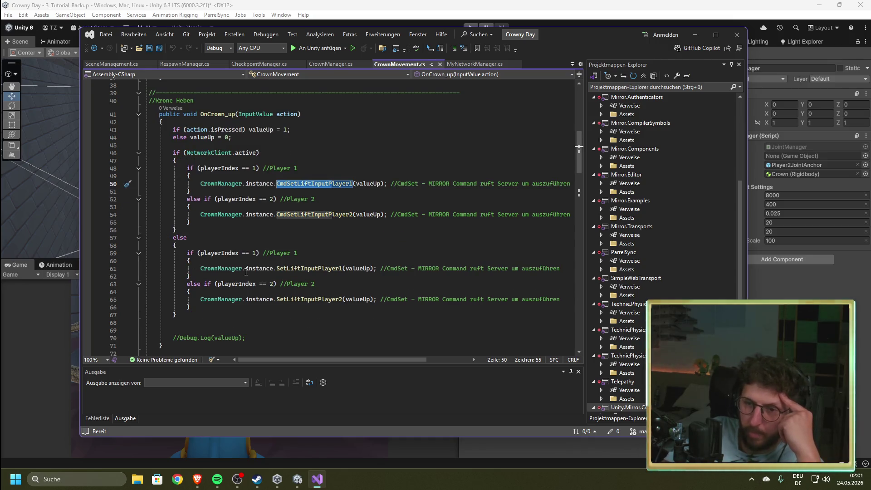
click(363, 268)
click(261, 268)
click(383, 237)
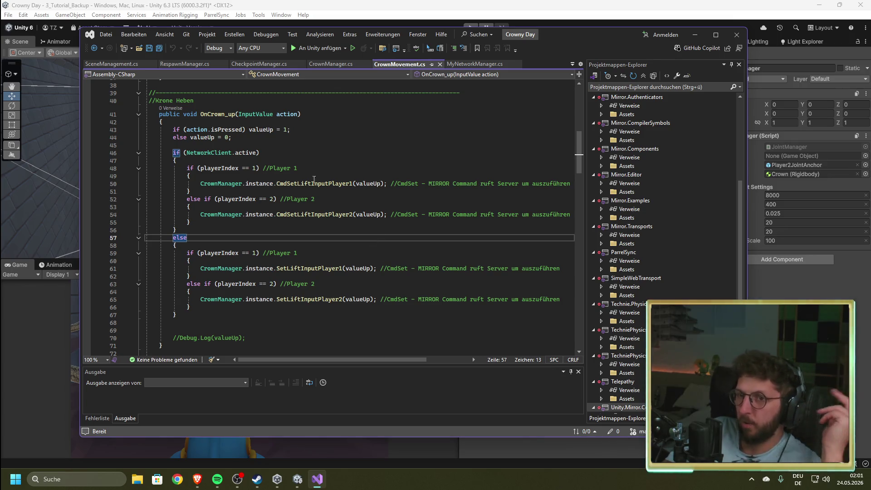
key(alt+Tab)
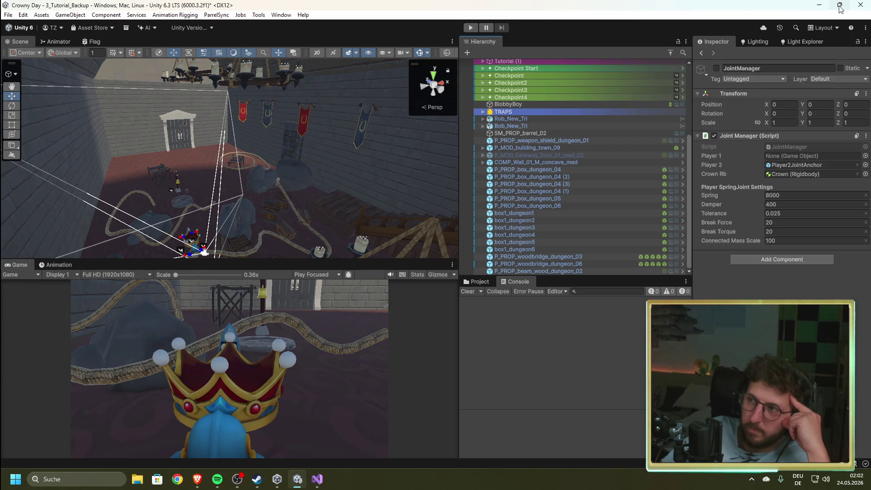
Step: Close Unity and Visual Studio, then open the Carry The Glass store page
click(861, 4)
click(449, 257)
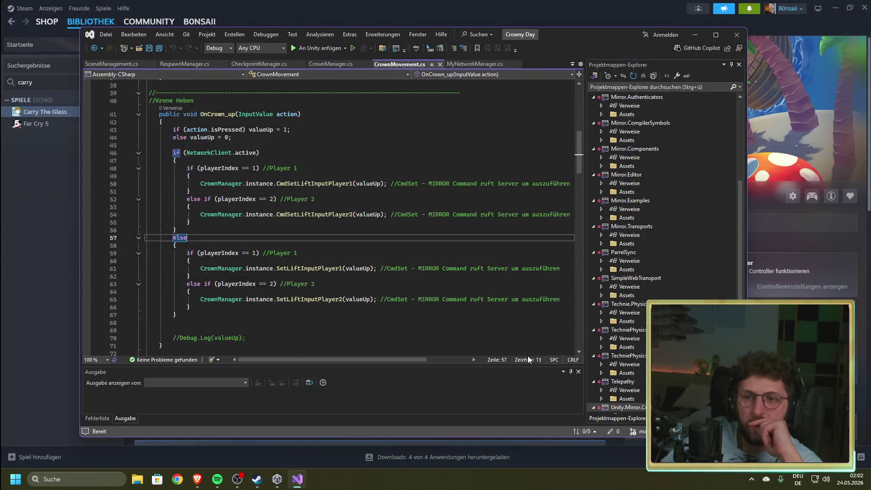
click(736, 34)
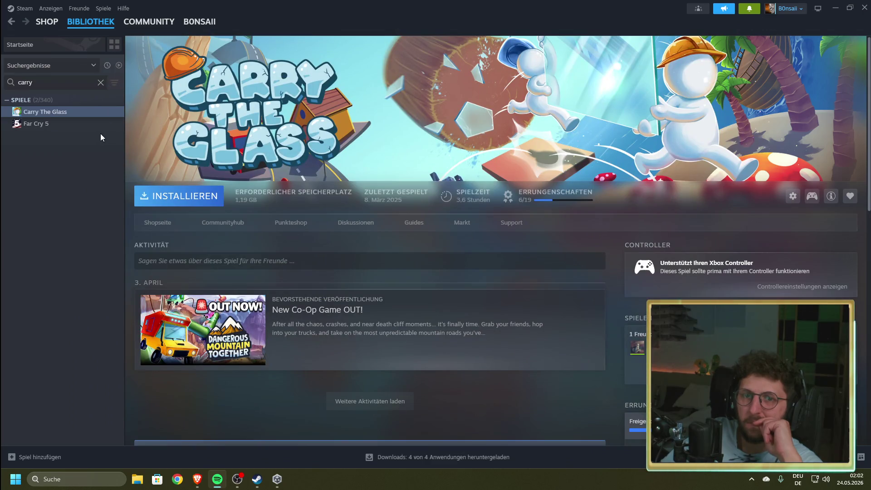
click(55, 28)
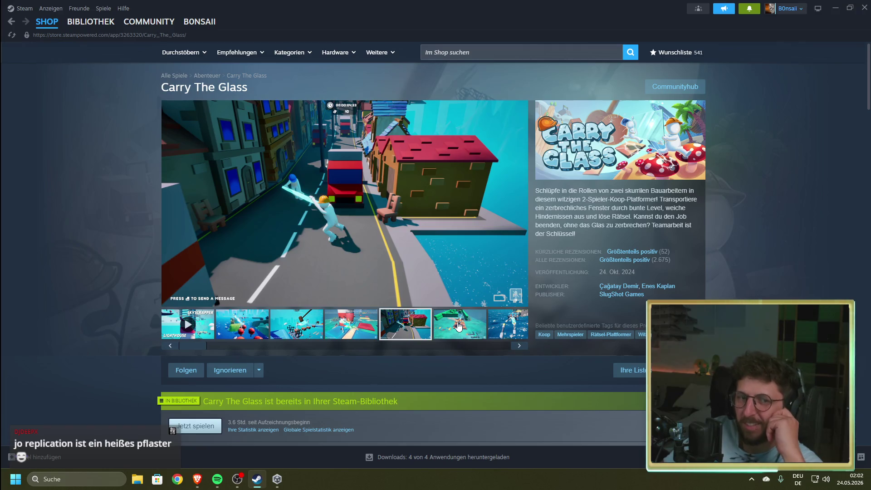
Step: Browse the Carry The Glass screenshots, including the crab scene
click(459, 326)
click(445, 346)
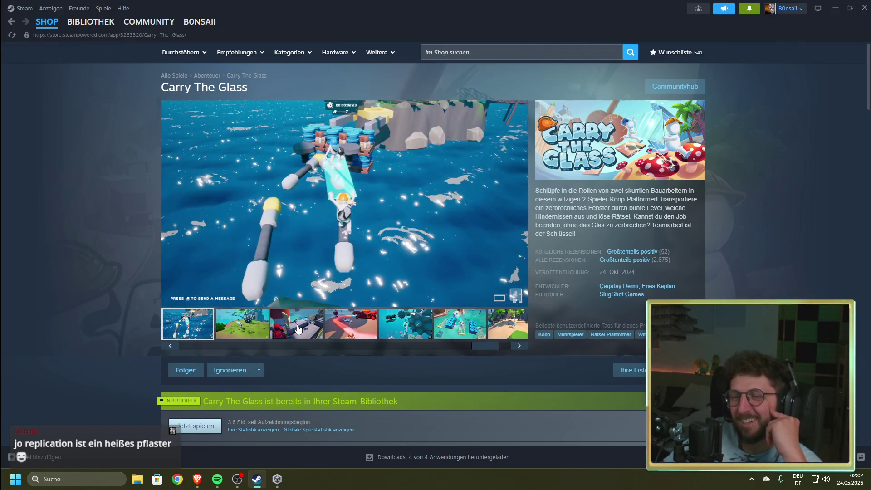
click(297, 324)
click(352, 325)
click(420, 336)
click(468, 338)
click(352, 329)
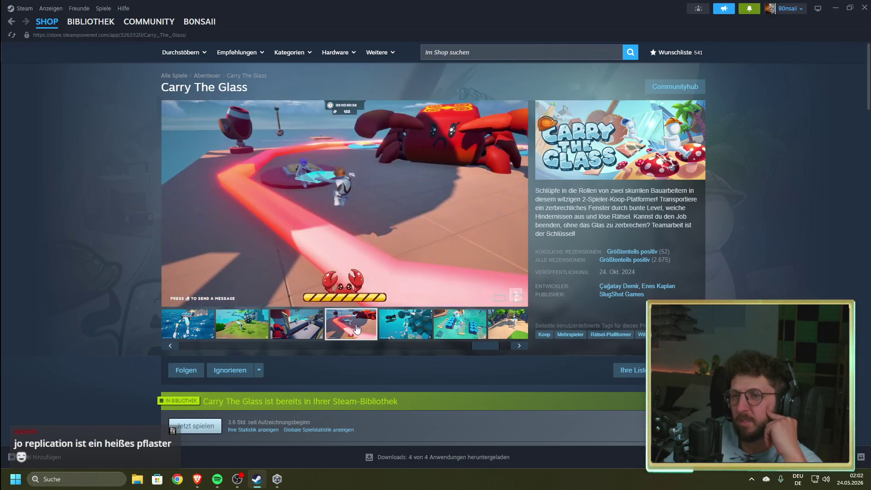
Step: Read the store page details further down, then return to the game's library page
scroll(360, 284, down, 7)
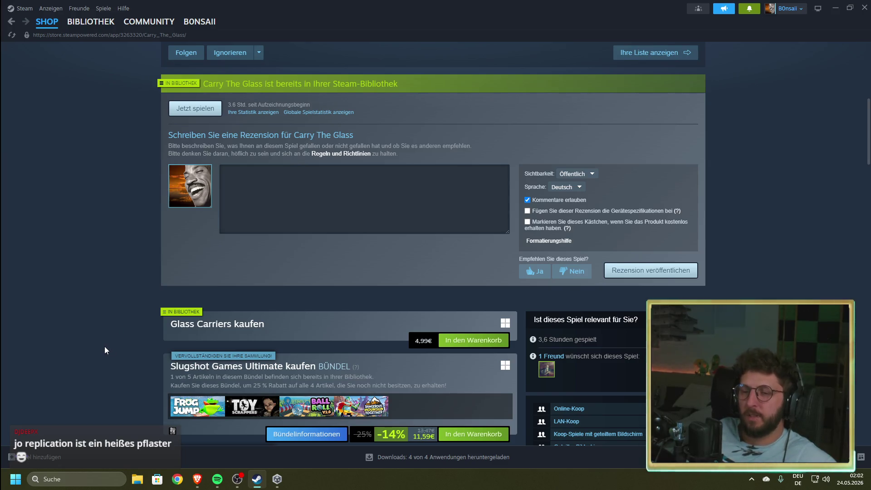
scroll(104, 346, down, 7)
scroll(104, 347, down, 15)
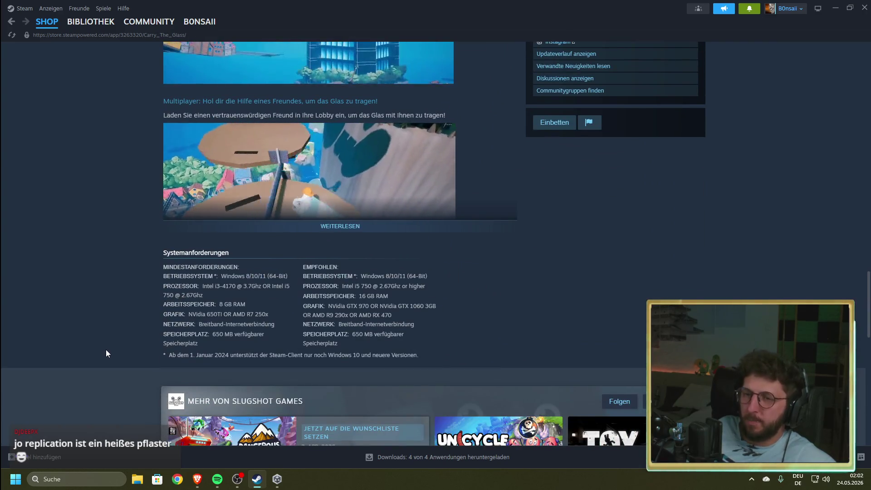
scroll(104, 350, down, 1)
scroll(105, 351, down, 4)
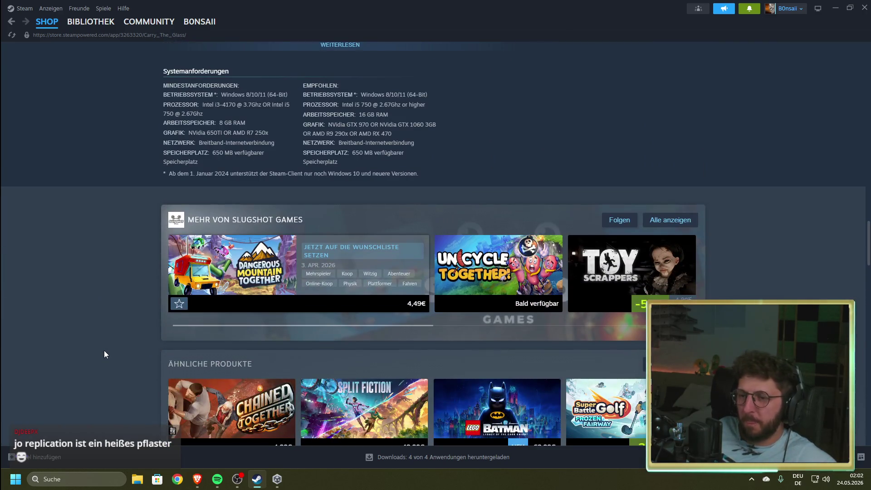
scroll(104, 350, down, 4)
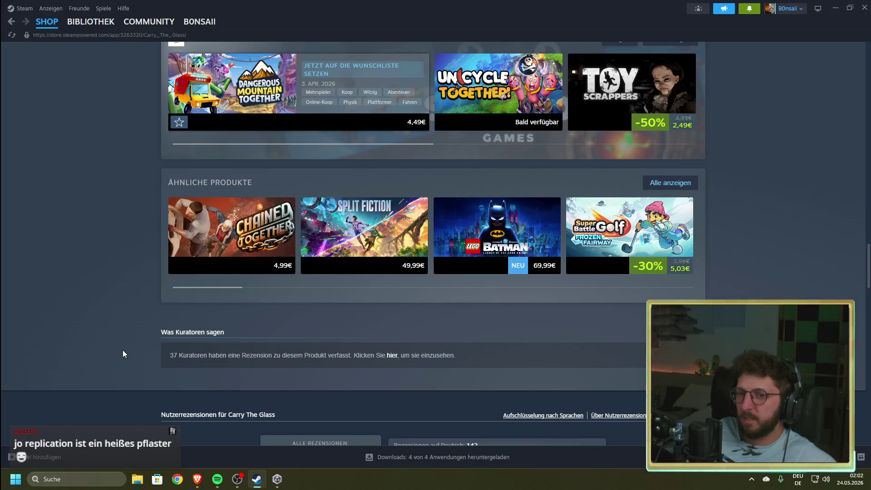
click(71, 22)
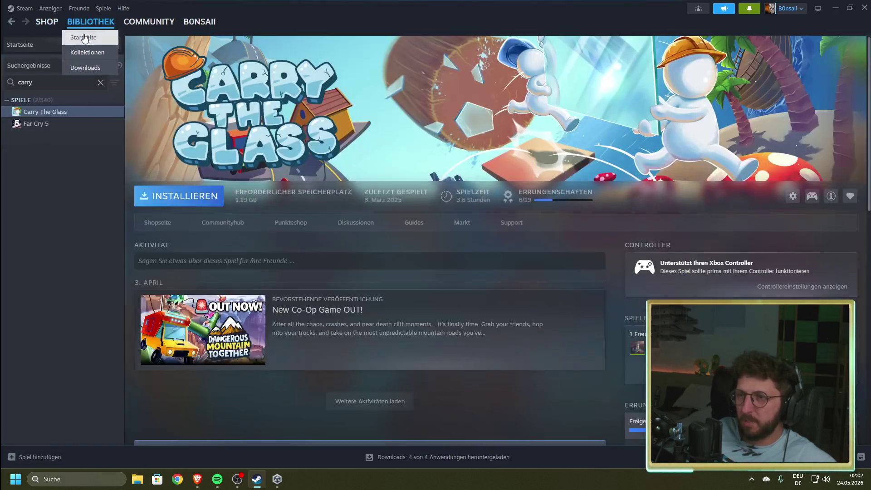
Step: Scroll the store front page to 'Neu und angesagt' and open Dwarf Eats Mountain
click(55, 24)
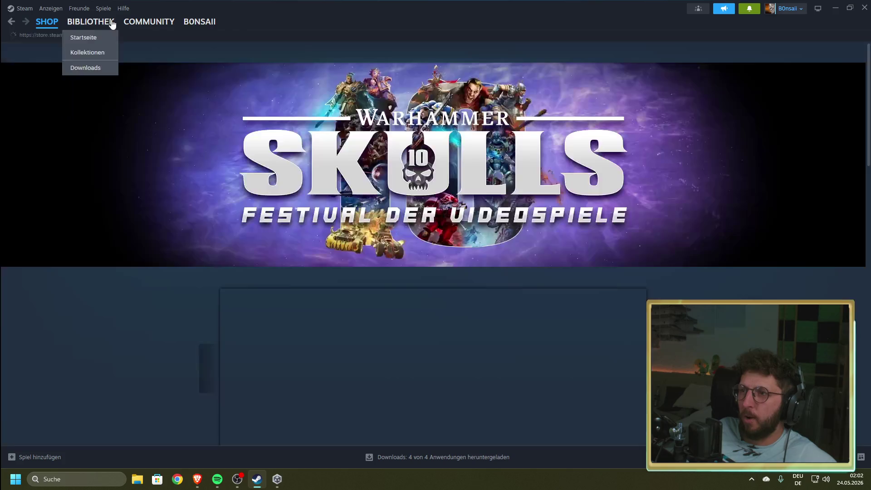
scroll(94, 312, down, 8)
scroll(95, 311, down, 4)
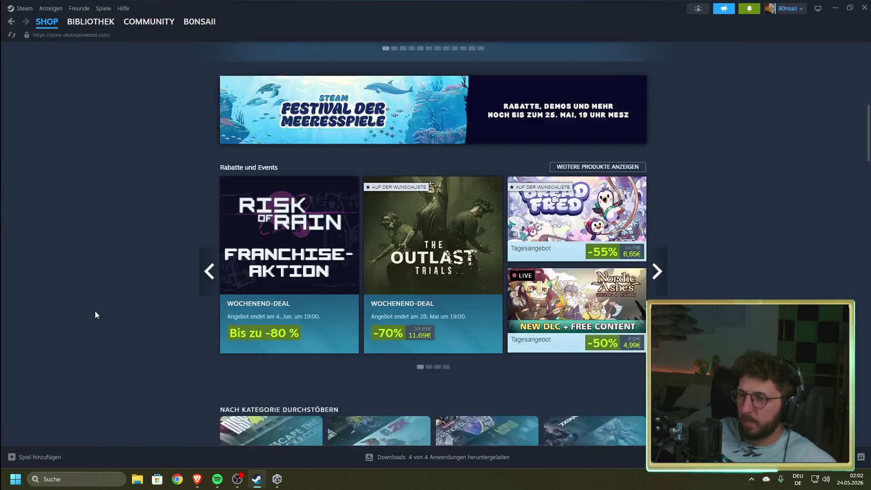
scroll(94, 311, down, 4)
scroll(95, 311, down, 15)
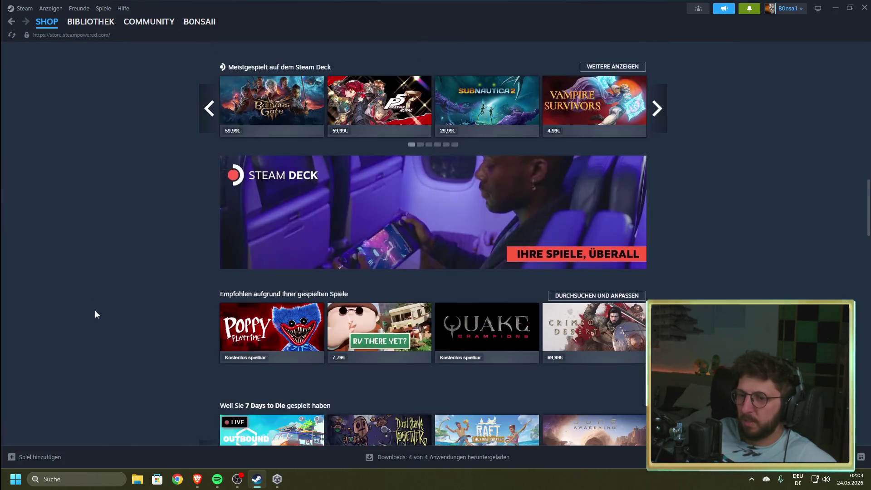
scroll(96, 315, down, 4)
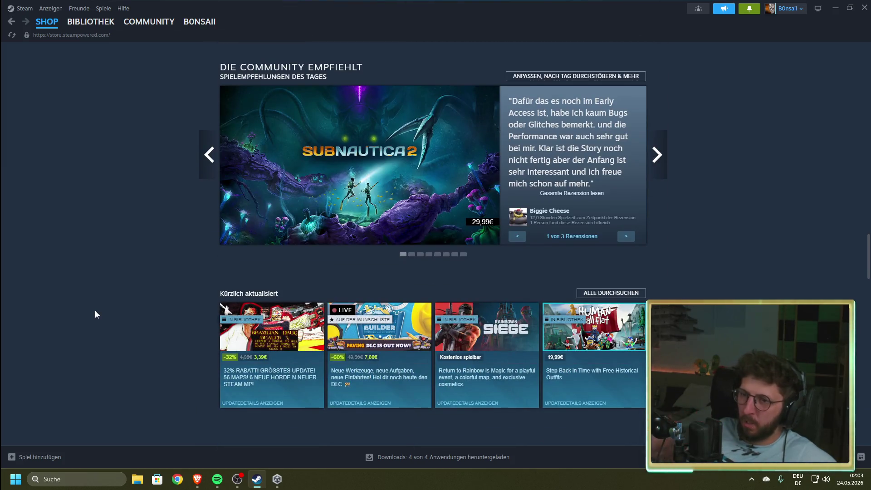
scroll(105, 287, down, 12)
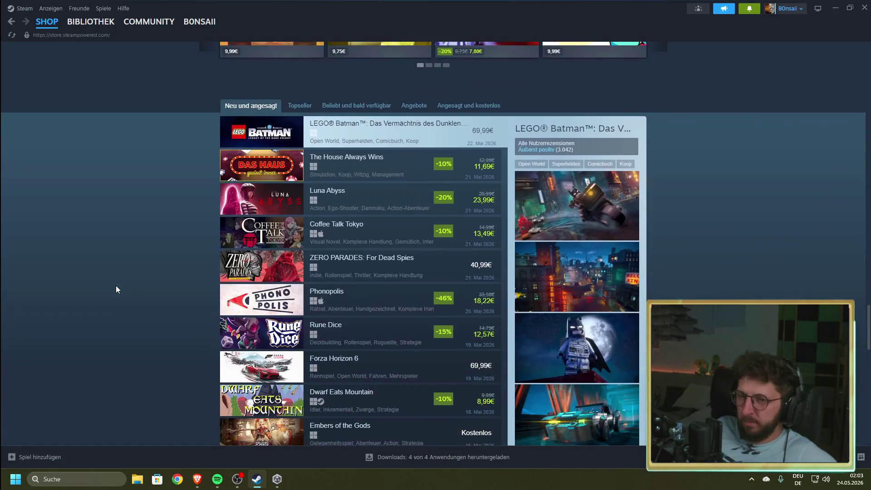
scroll(117, 286, down, 3)
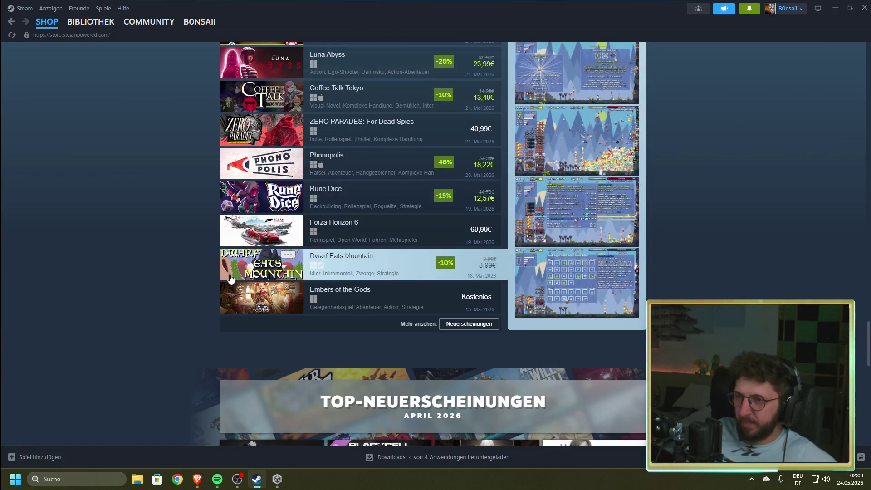
scroll(231, 279, up, 2)
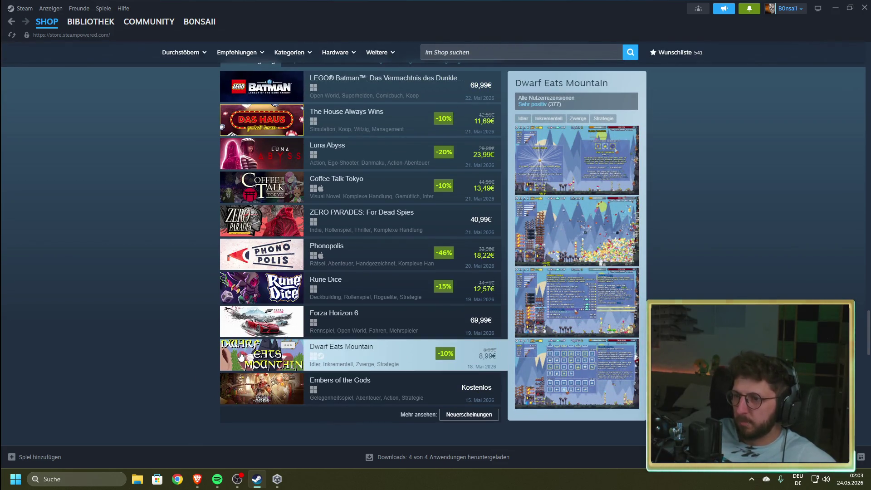
click(241, 357)
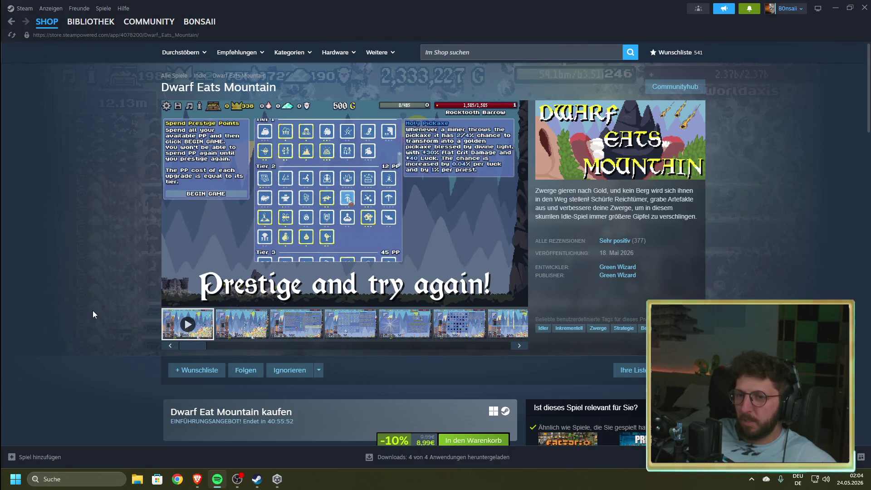
Step: Watch the Dwarf Eats Mountain trailer until the gallery moves to a gameplay screenshot
mouse_move(248, 248)
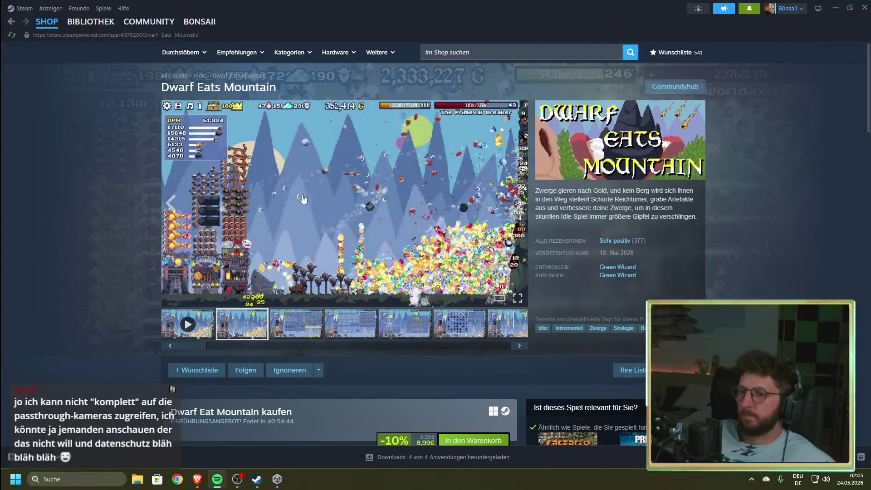
key(alt+Left)
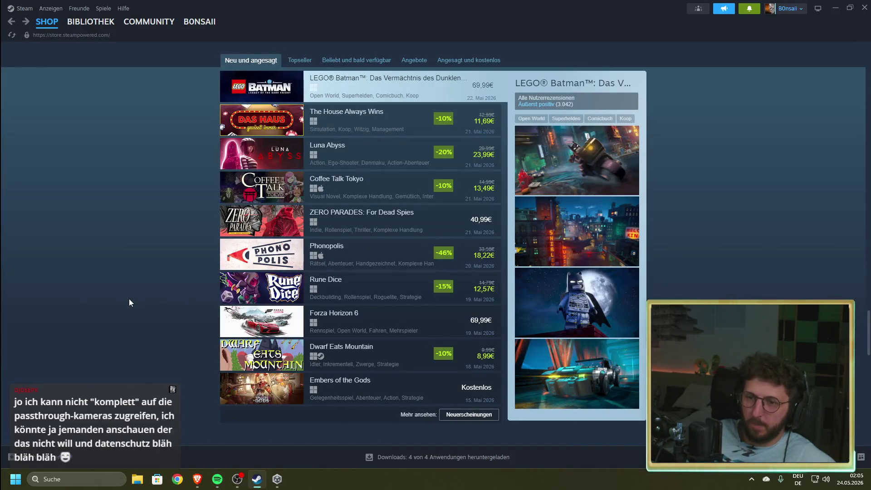
scroll(130, 293, down, 15)
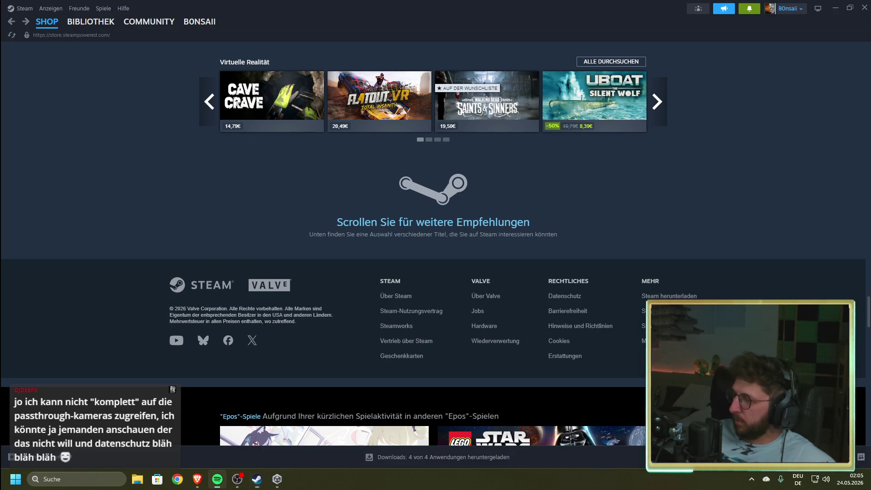
scroll(99, 271, down, 3)
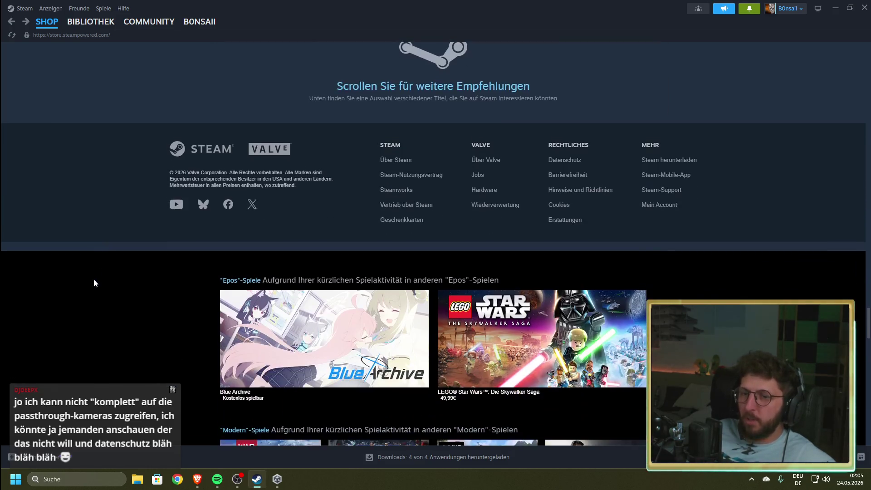
scroll(95, 284, up, 5)
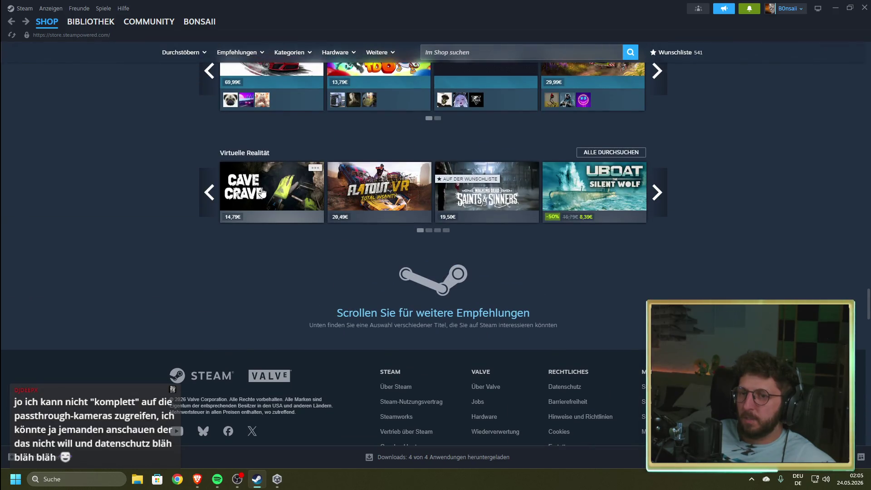
mouse_move(263, 193)
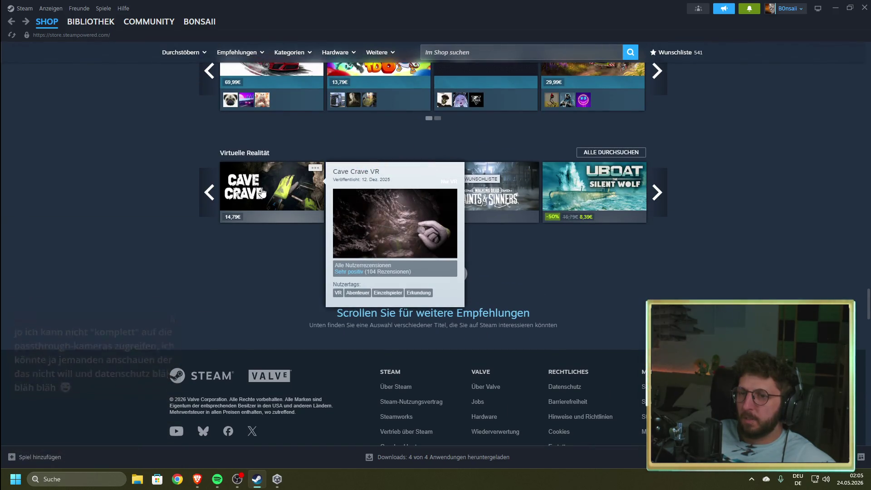
scroll(152, 249, down, 5)
scroll(138, 254, down, 20)
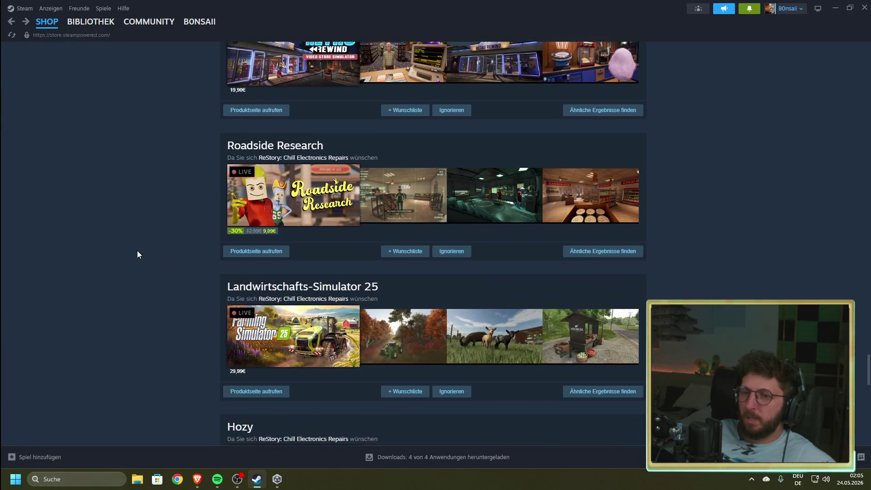
scroll(137, 255, down, 18)
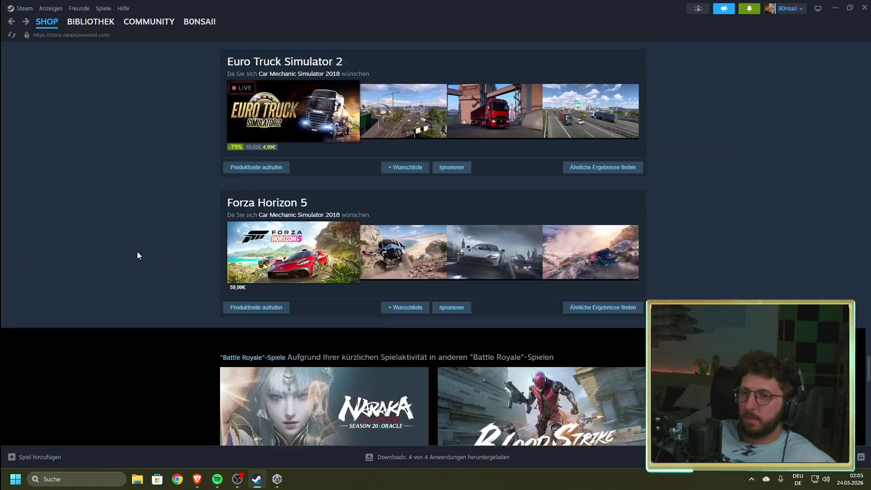
scroll(137, 255, down, 16)
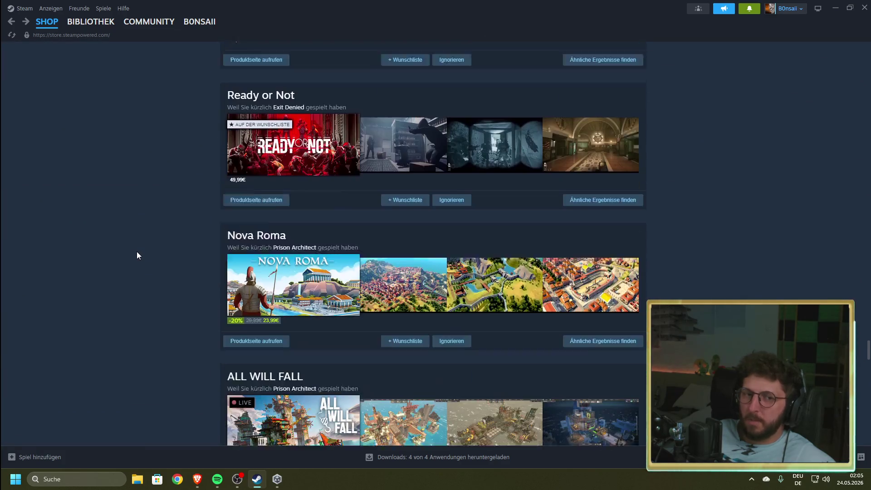
scroll(137, 254, down, 16)
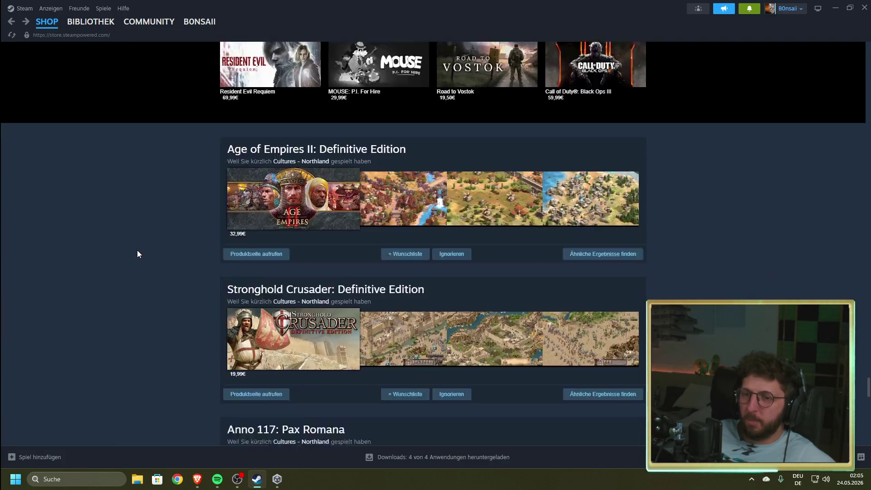
scroll(138, 255, down, 12)
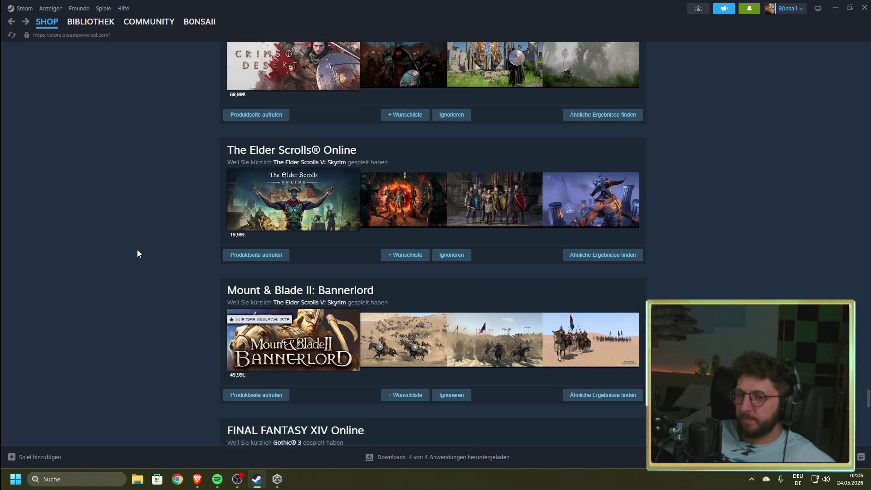
scroll(137, 253, down, 15)
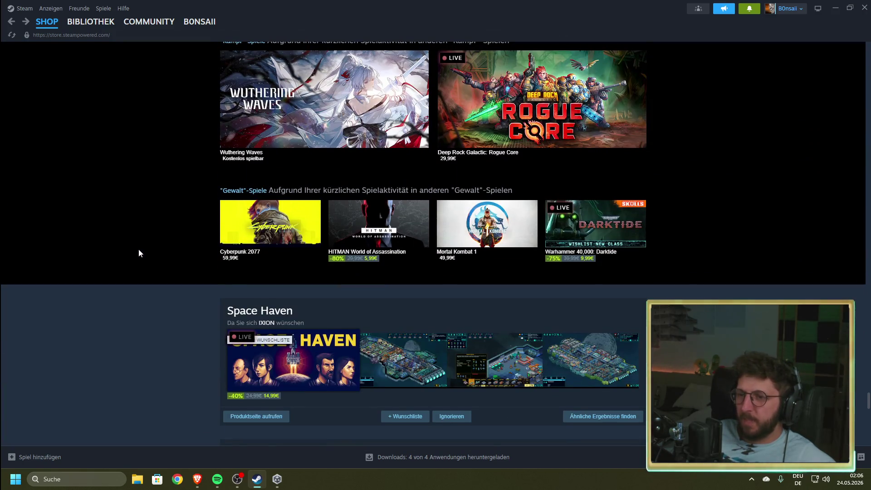
scroll(139, 253, down, 1)
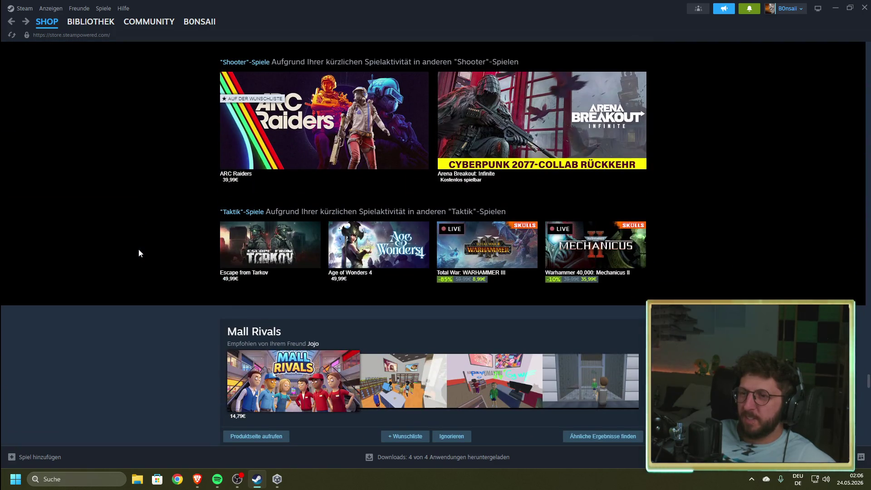
scroll(139, 253, down, 4)
scroll(139, 254, down, 4)
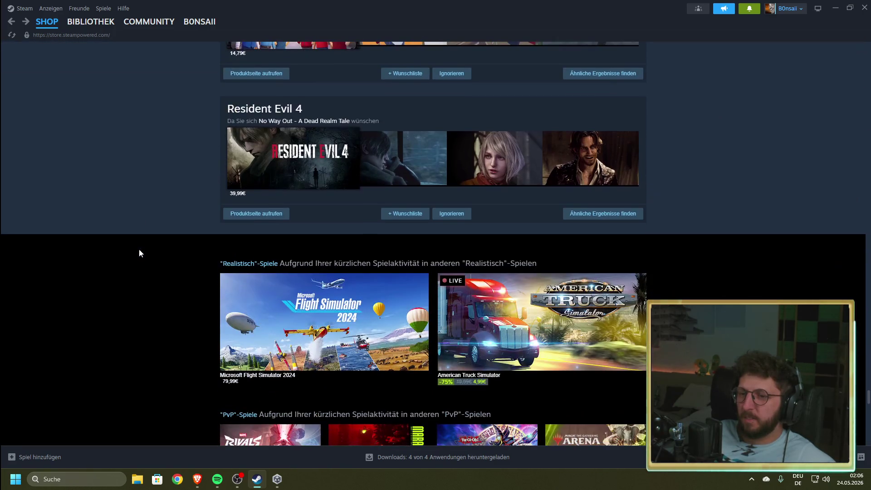
scroll(139, 253, down, 8)
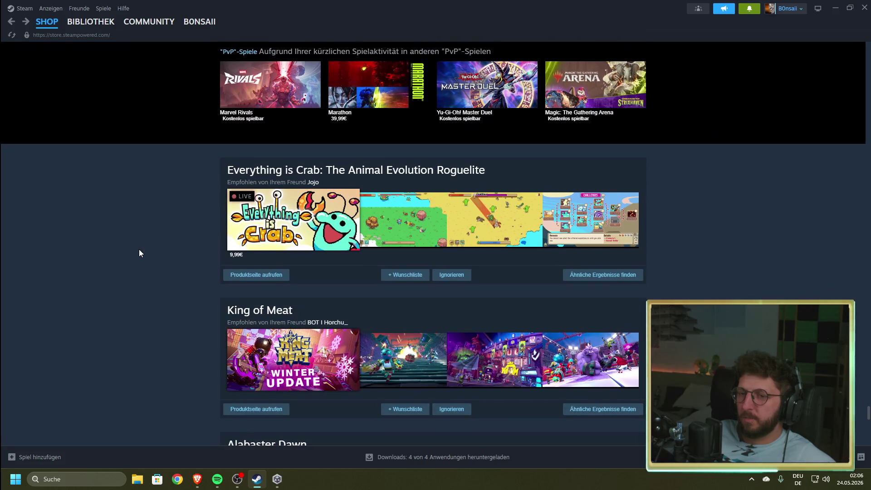
mouse_move(435, 247)
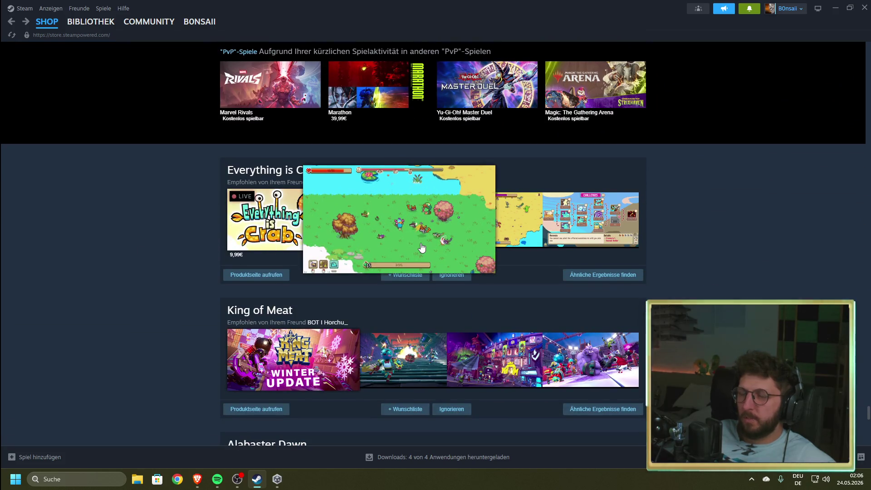
mouse_move(236, 241)
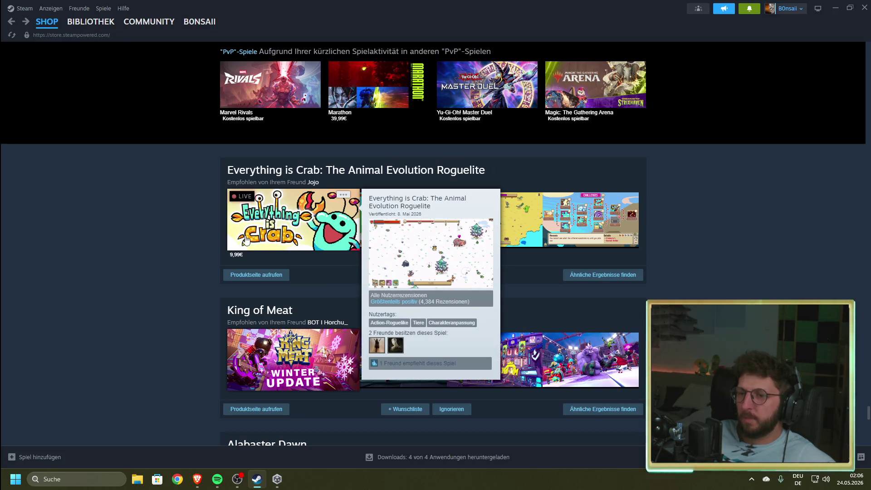
scroll(176, 268, down, 8)
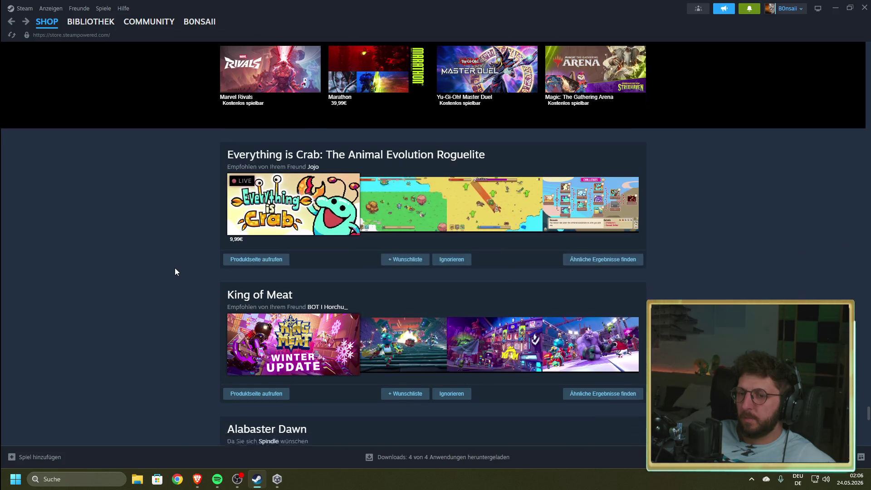
scroll(172, 270, down, 5)
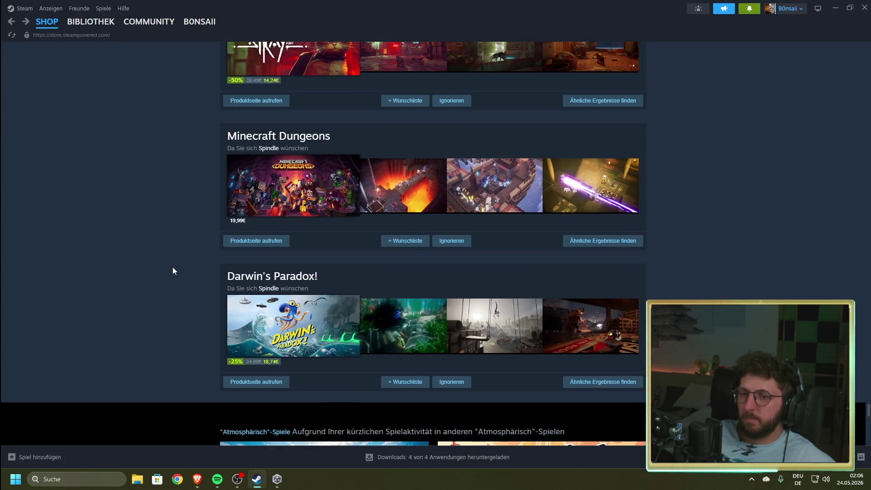
scroll(172, 271, down, 4)
scroll(168, 270, up, 2)
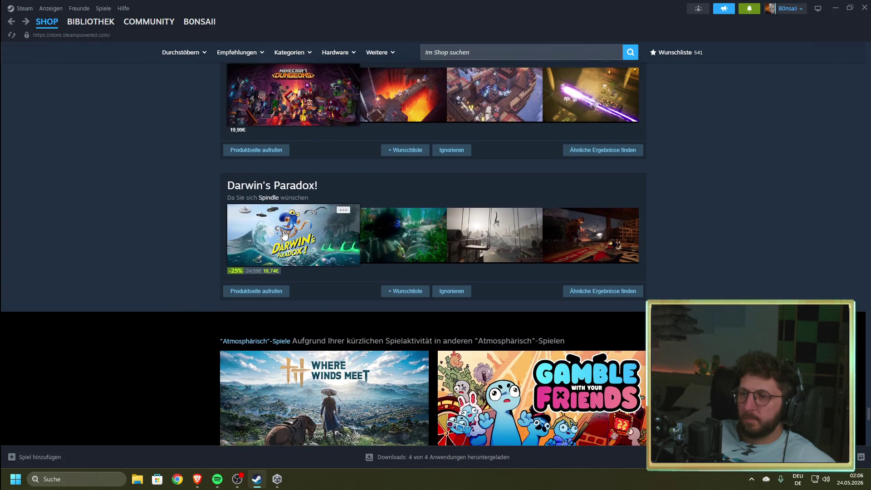
mouse_move(284, 235)
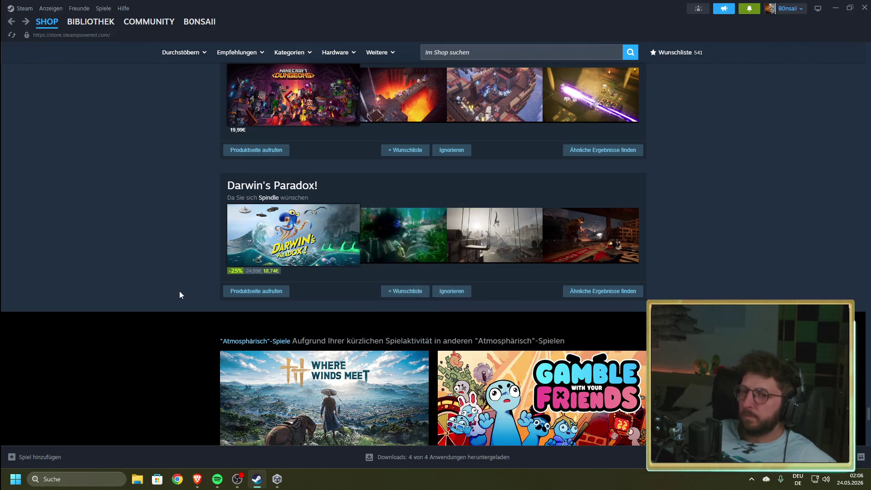
scroll(179, 294, down, 4)
scroll(178, 293, down, 5)
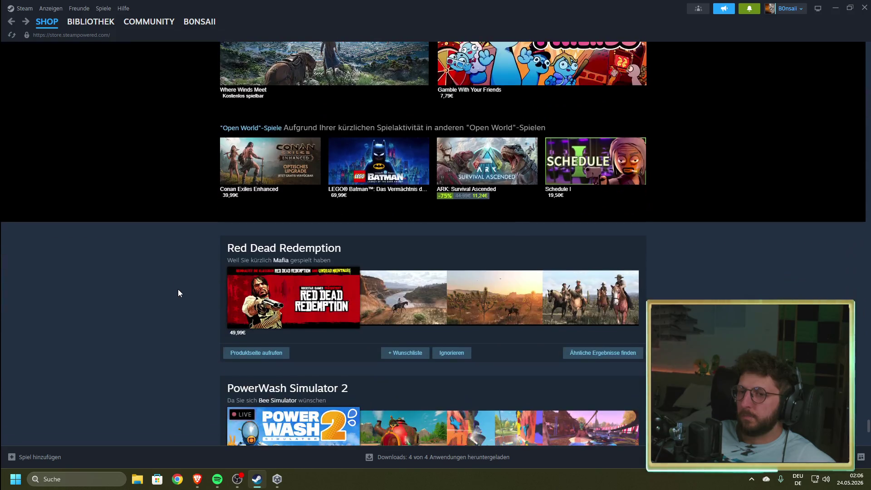
scroll(179, 293, down, 4)
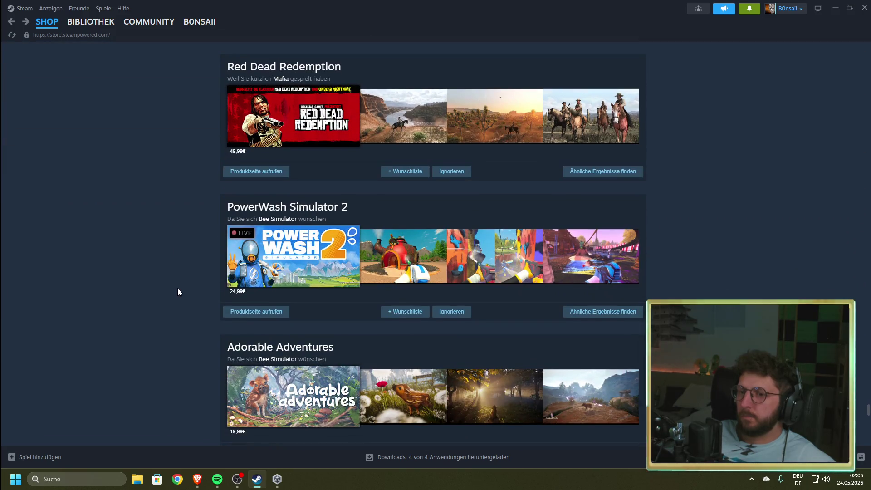
scroll(178, 291, down, 4)
scroll(178, 291, down, 4)
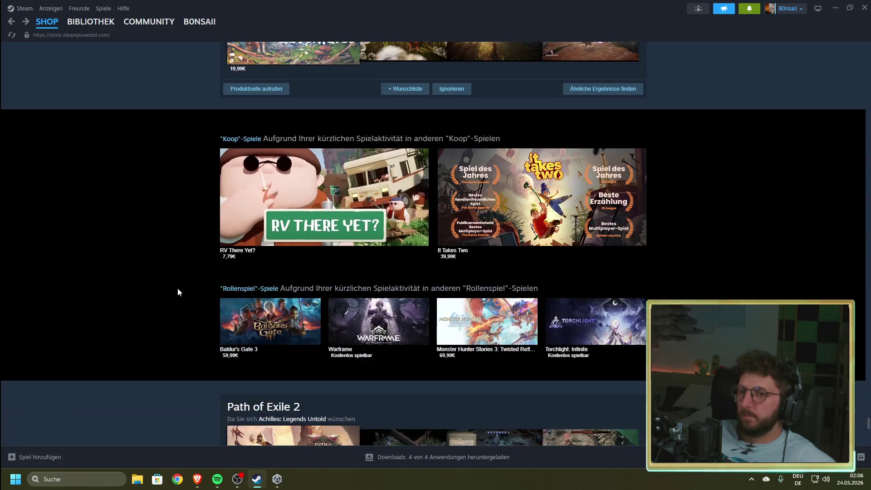
scroll(178, 288, up, 4)
mouse_move(291, 218)
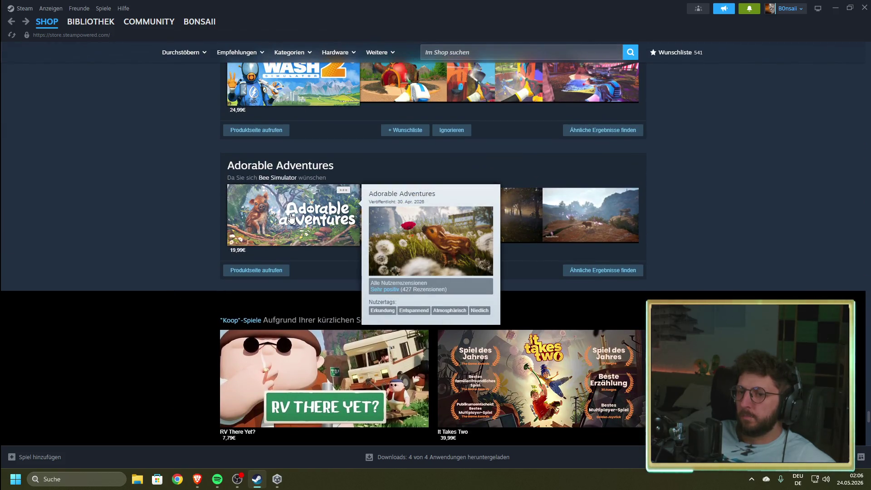
scroll(182, 275, down, 4)
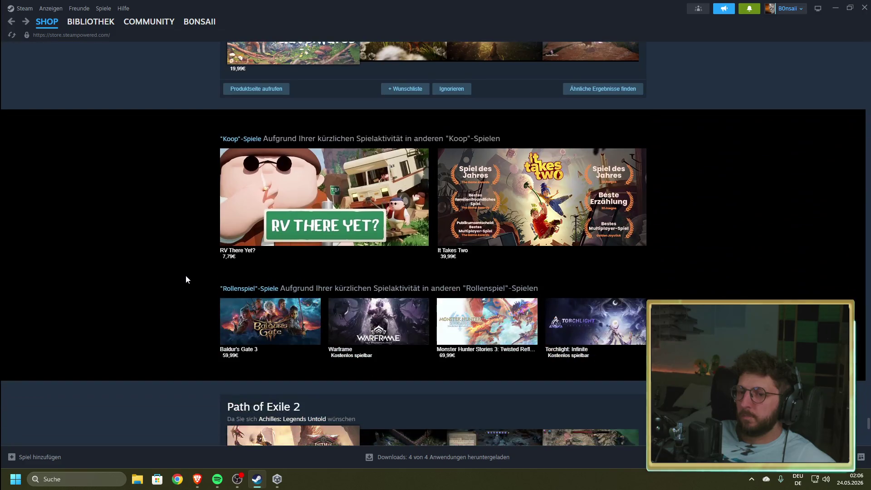
scroll(187, 276, down, 3)
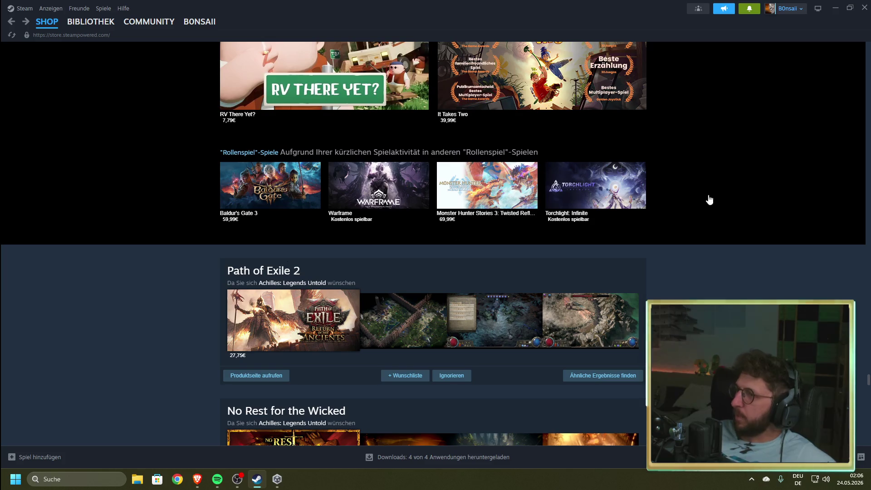
key(alt+Tab)
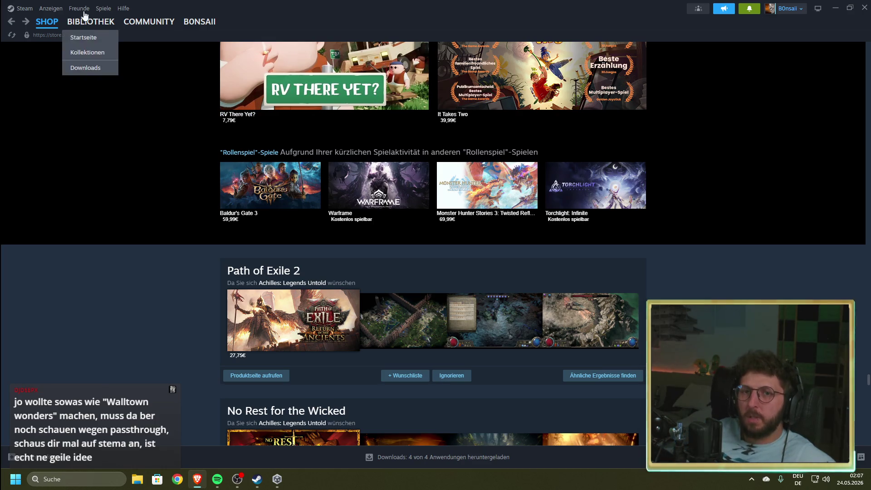
click(45, 22)
Step: Search the store for 'walltown' and open the Wall Town Wonders page
scroll(590, 55, down, 20)
scroll(554, 82, up, 10)
click(506, 54)
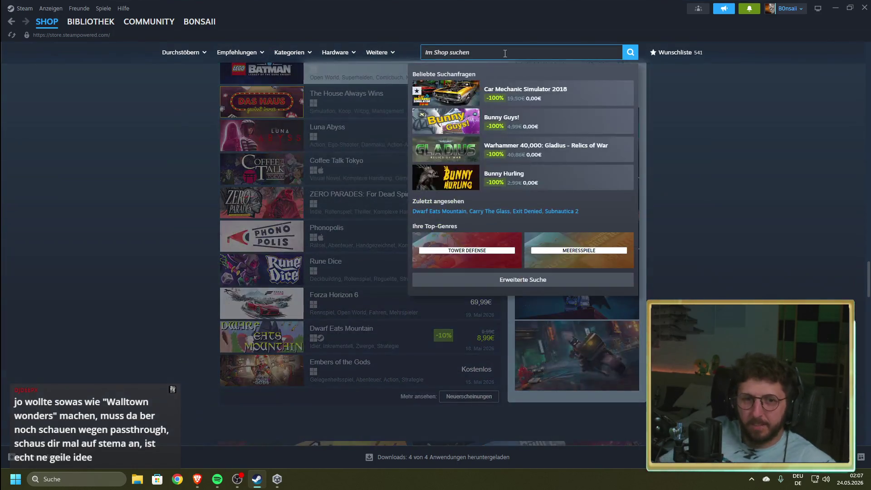
text(walltown)
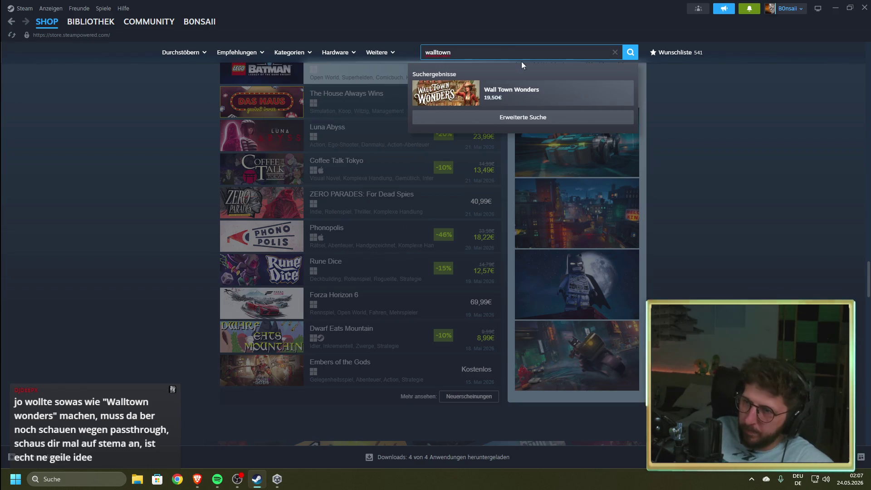
click(573, 96)
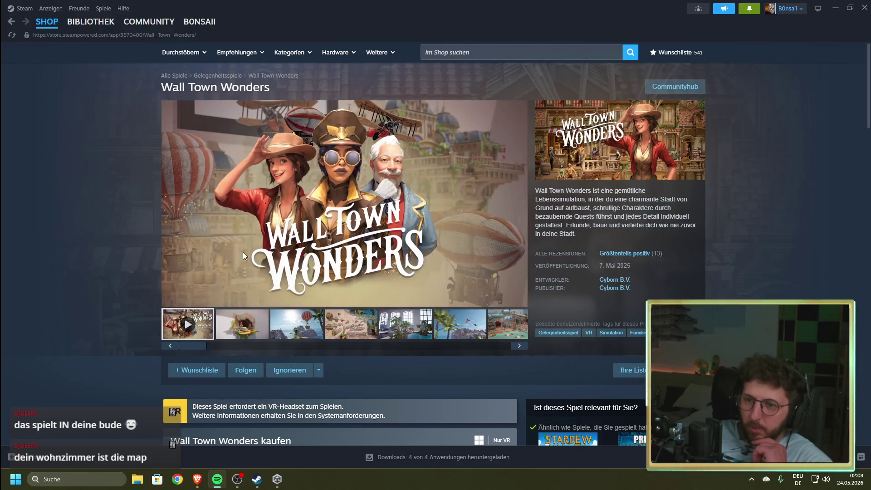
mouse_move(286, 253)
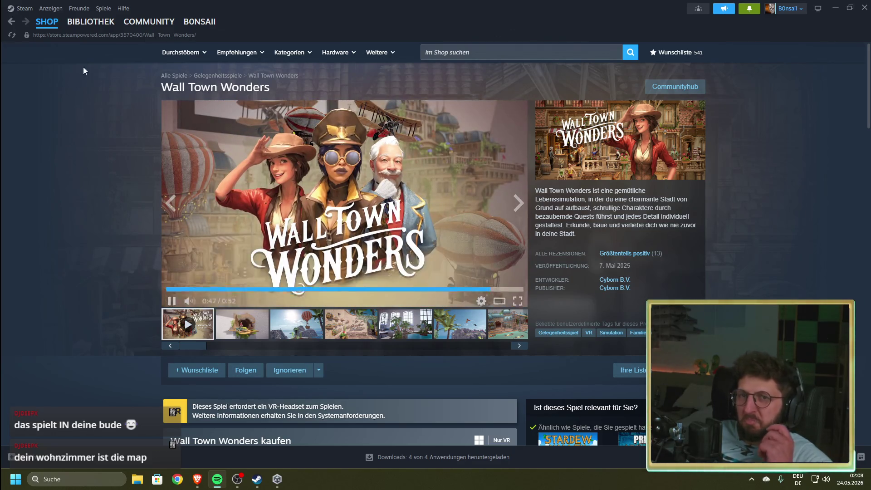
Step: Return to the store front page, switching briefly to Spotify and back
click(47, 21)
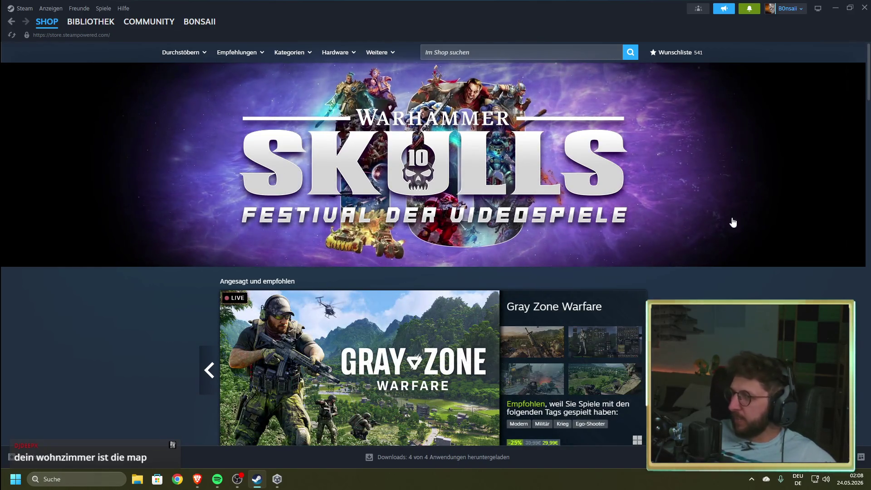
key(alt+Tab)
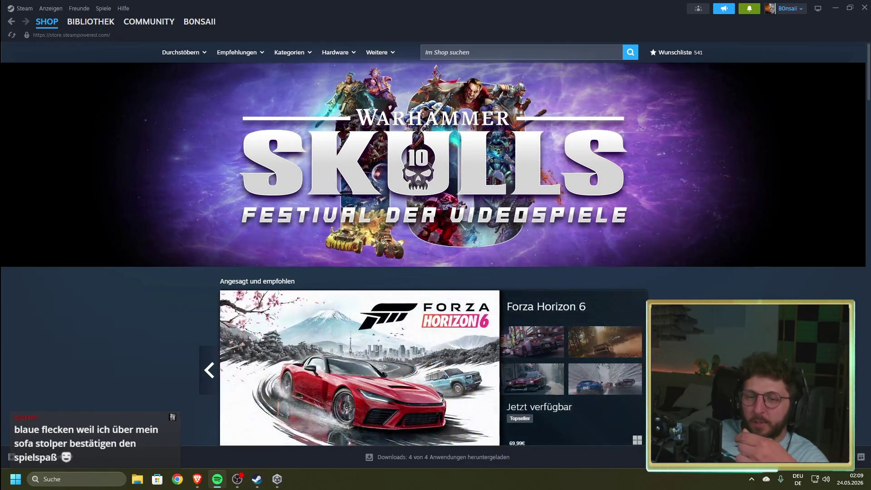
key(alt+Tab)
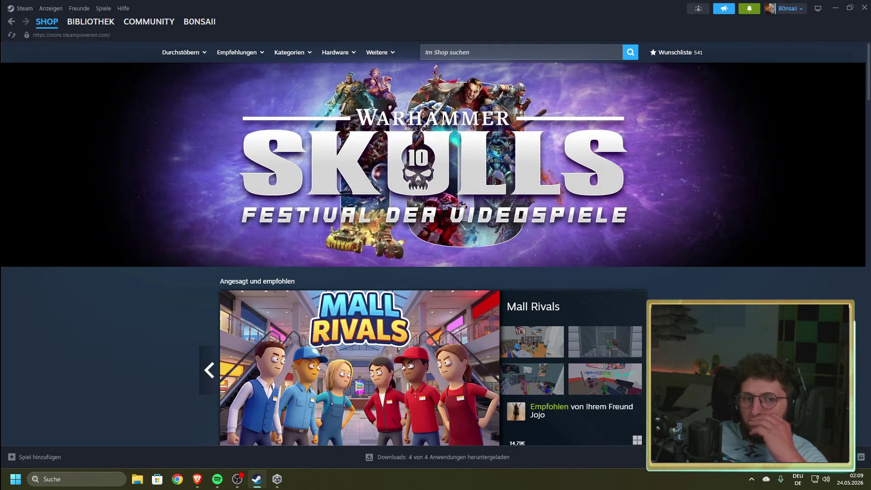
scroll(433, 255, down, 3)
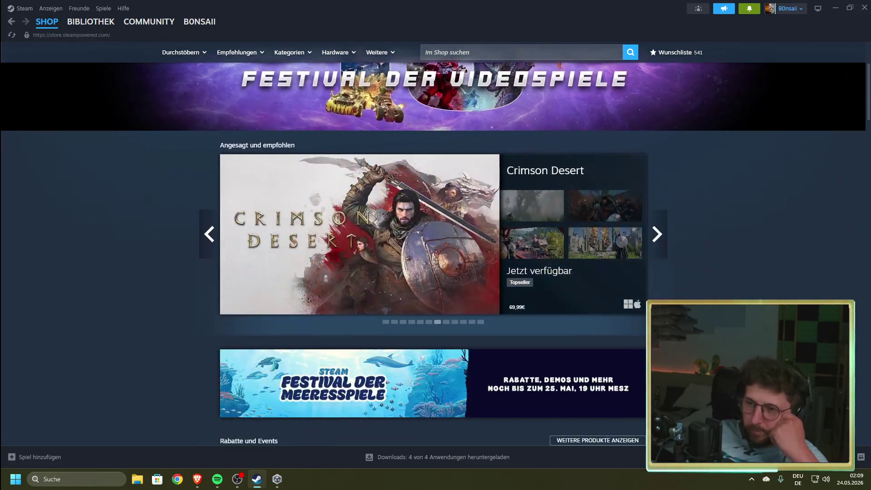
Step: Scroll down the front page and switch the games list to Topseller
scroll(433, 245, down, 6)
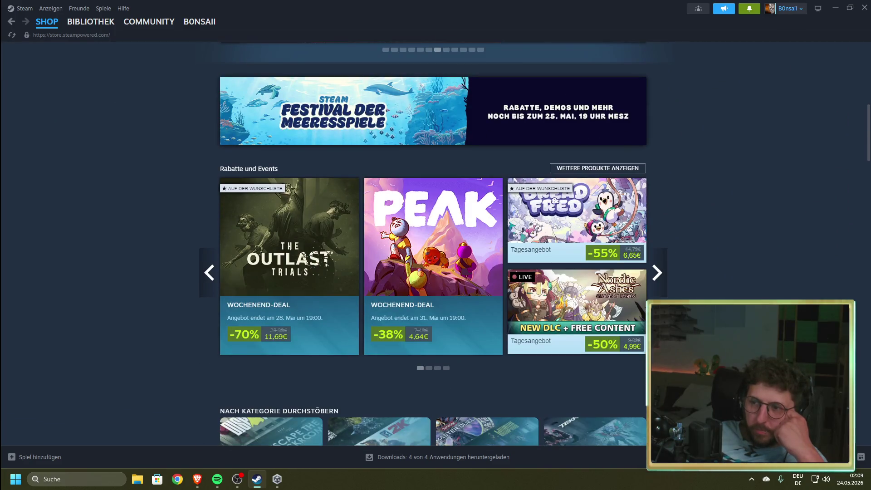
scroll(433, 245, down, 4)
scroll(433, 245, down, 13)
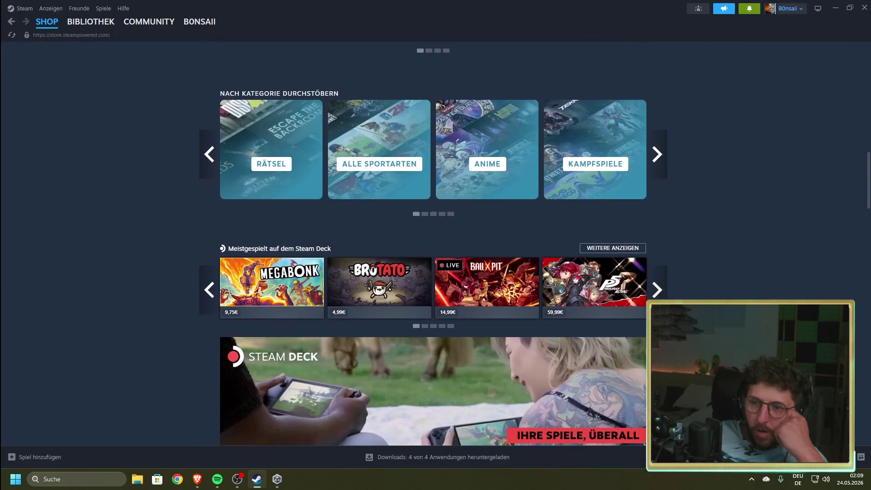
scroll(433, 245, down, 9)
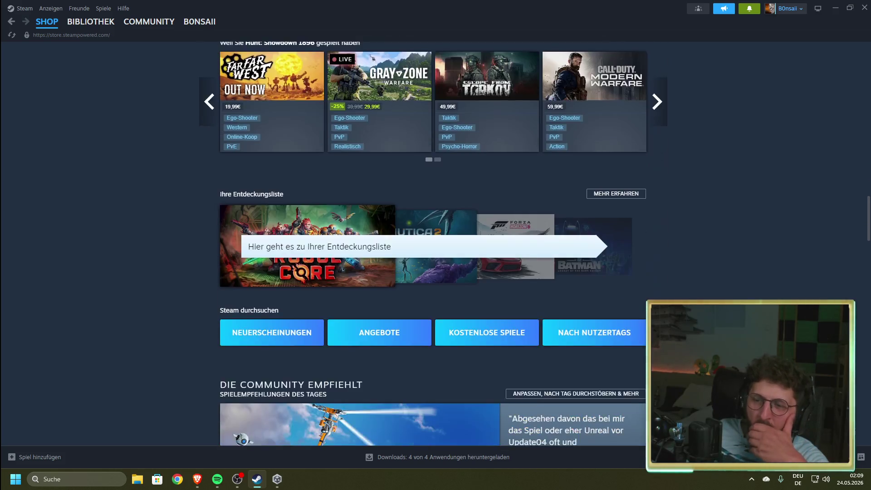
scroll(433, 245, down, 3)
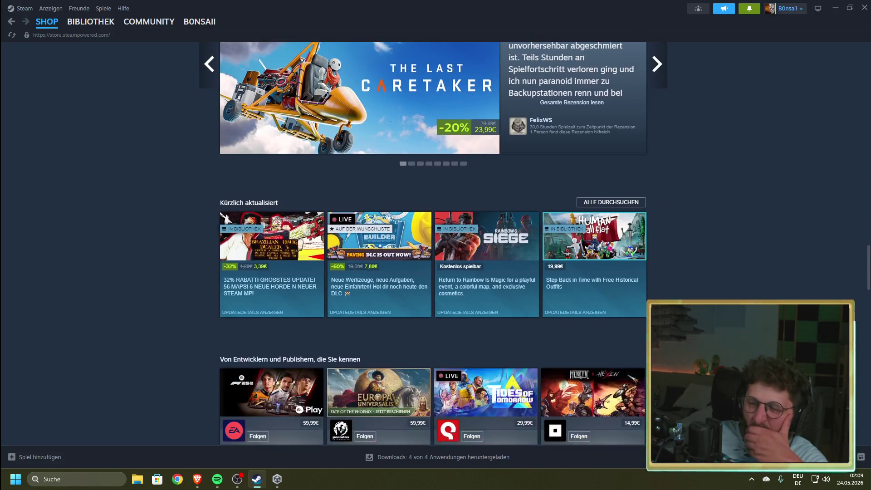
scroll(433, 245, down, 6)
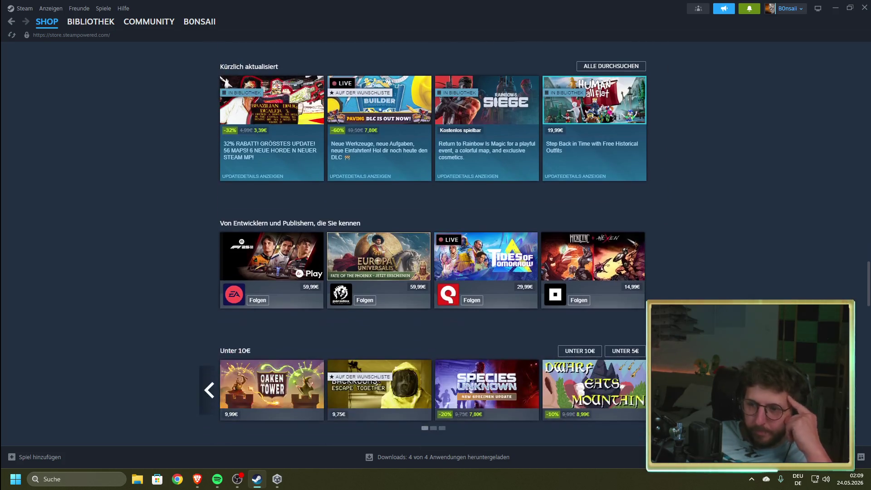
scroll(433, 246, down, 3)
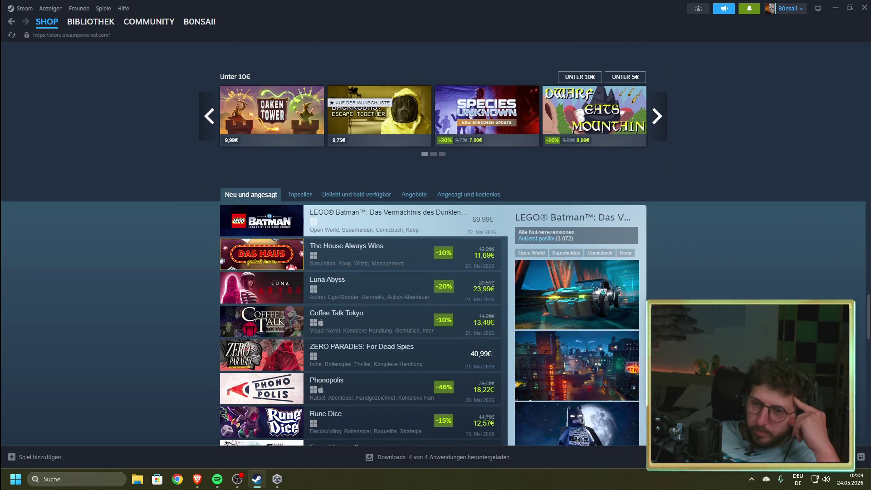
scroll(433, 245, down, 2)
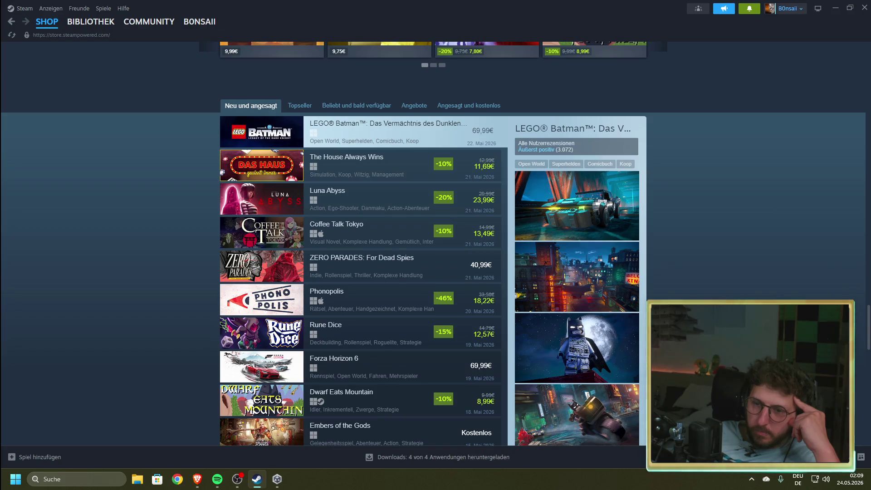
scroll(433, 245, down, 1)
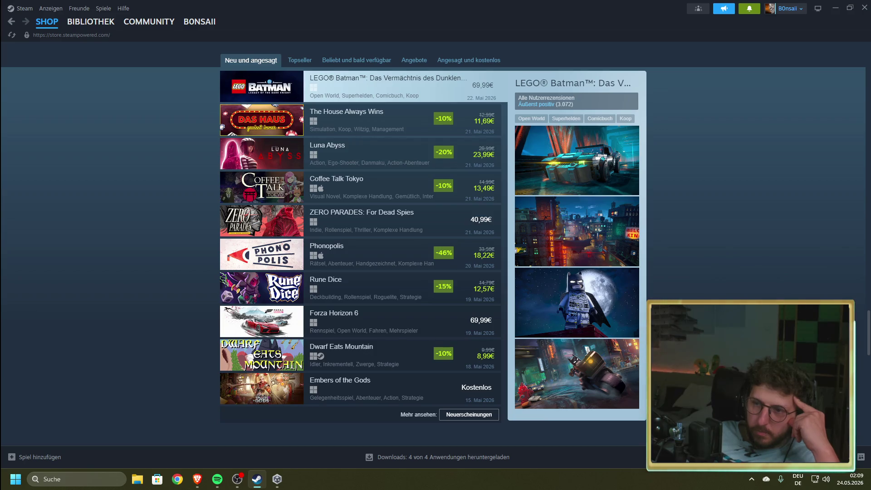
scroll(349, 89, up, 1)
click(306, 106)
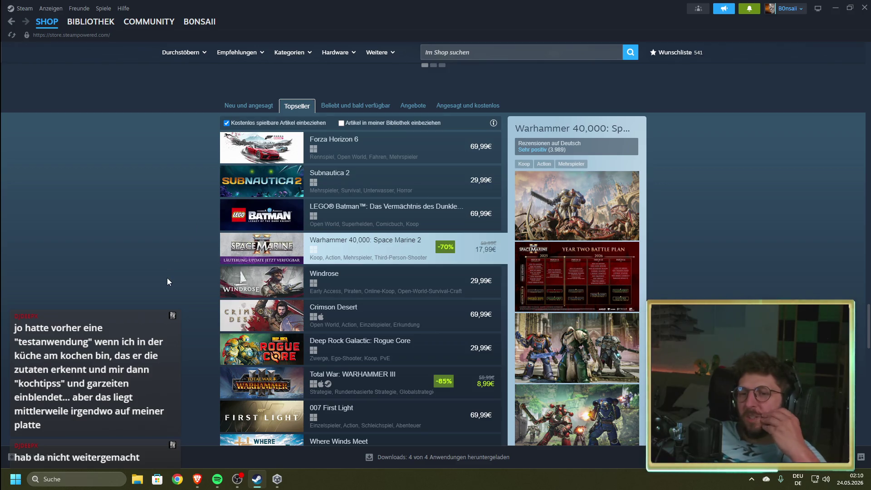
Step: Scroll through the top sellers, then launch Unity Hub and close it
scroll(171, 282, down, 8)
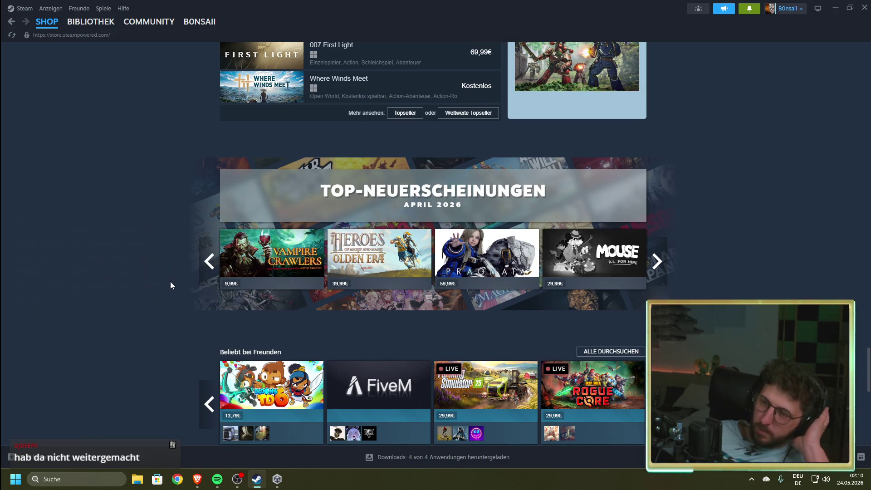
scroll(171, 282, down, 3)
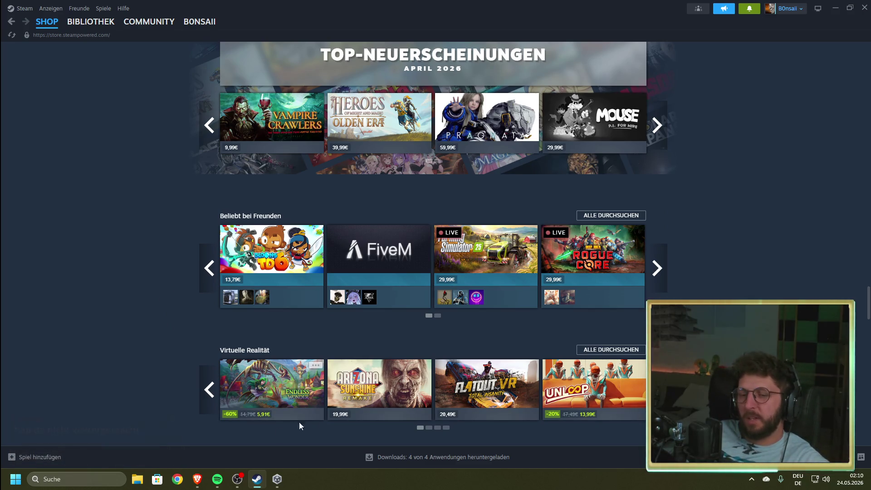
click(277, 480)
click(708, 84)
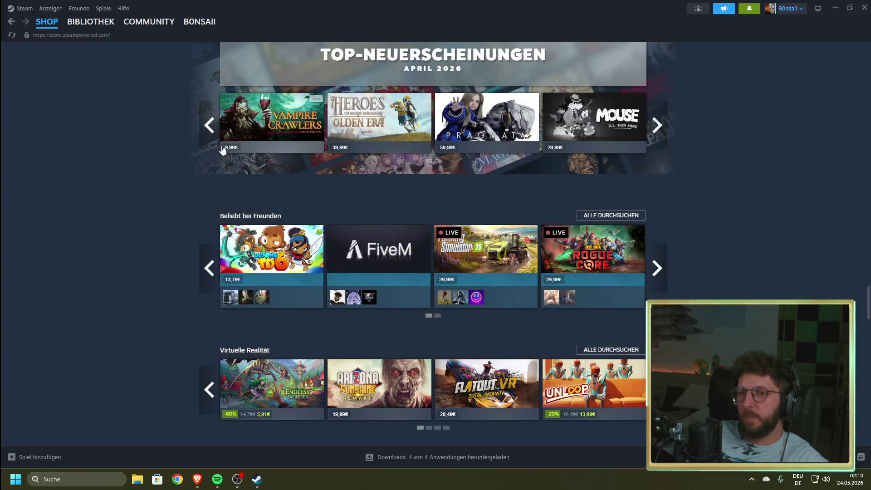